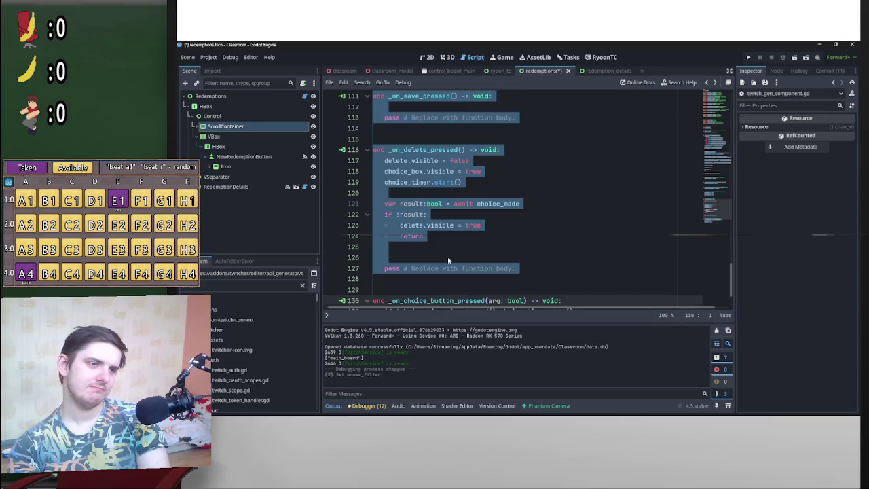
- Search Help for TwitchUpdateCustomReward, then type that class name on empty line 129
click(270, 58)
click(275, 67)
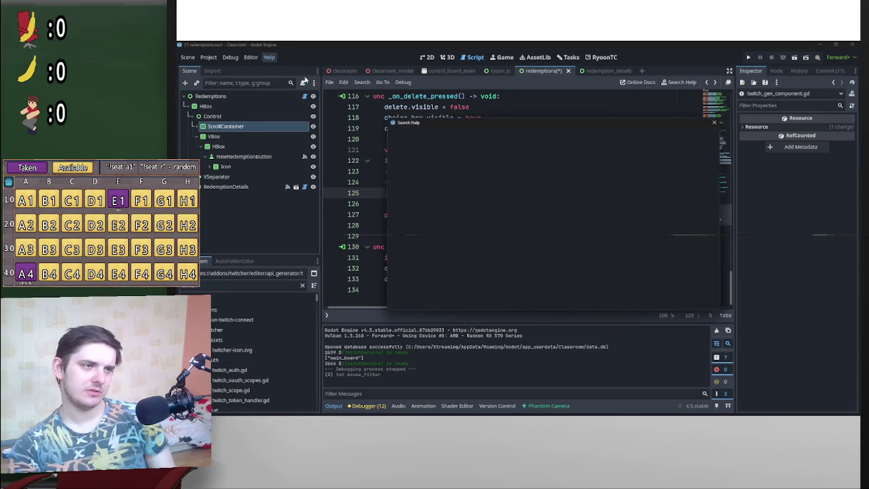
text(TwitchUpdateCustomReward)
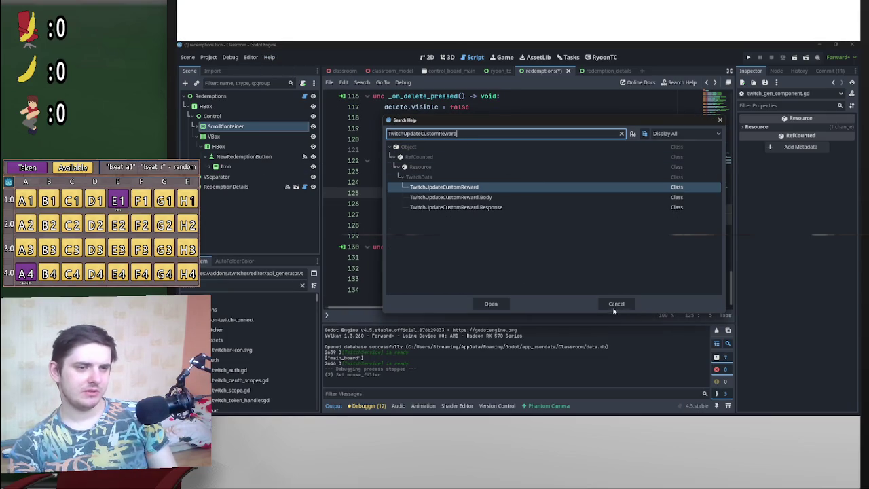
click(616, 304)
click(439, 234)
text(TwitchUpdateCustomReward)
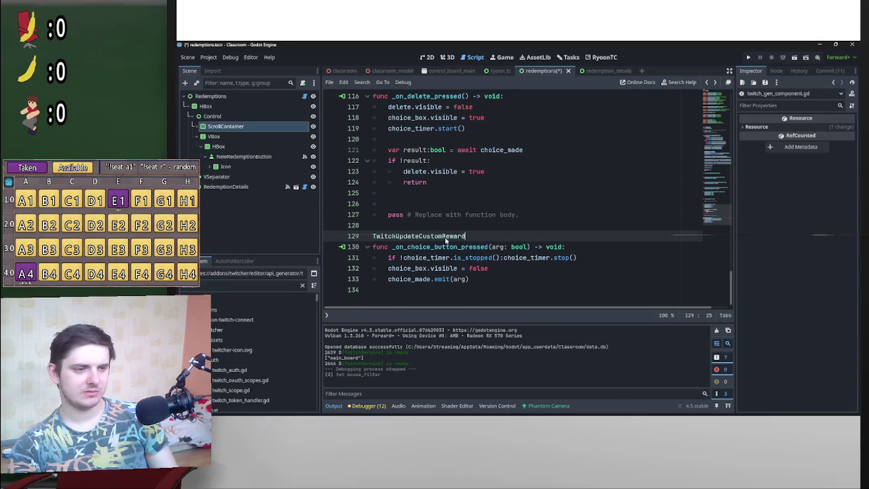
- Open the TwitchUpdateCustomReward class definition and review its fields
ctrl+click(430, 235)
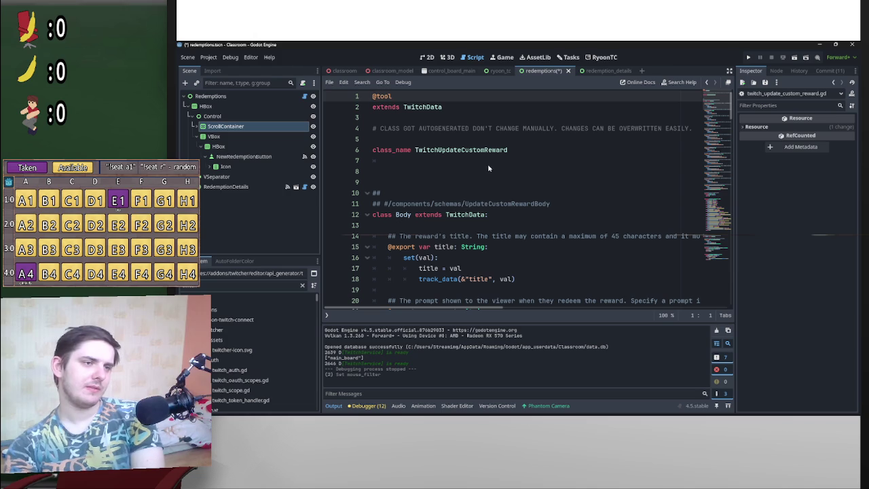
scroll(445, 214, down, 2)
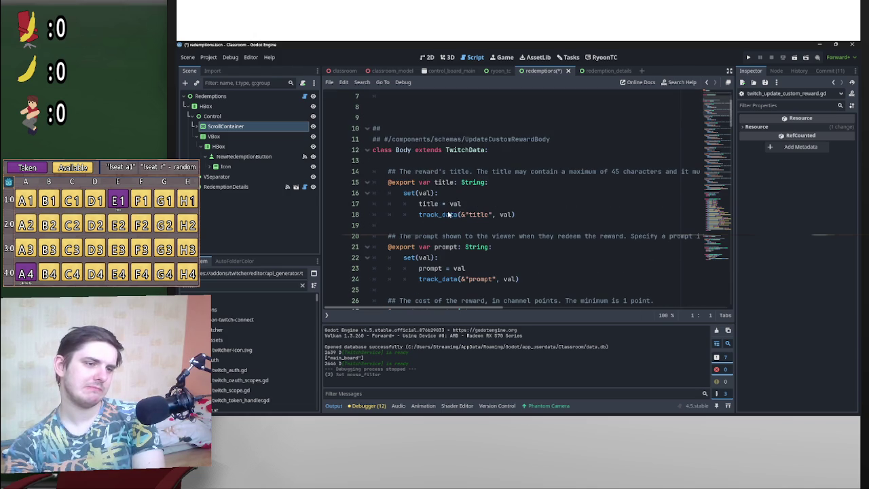
mouse_move(499, 311)
mouse_down()
mouse_move(611, 311)
mouse_move(303, 305)
mouse_up()
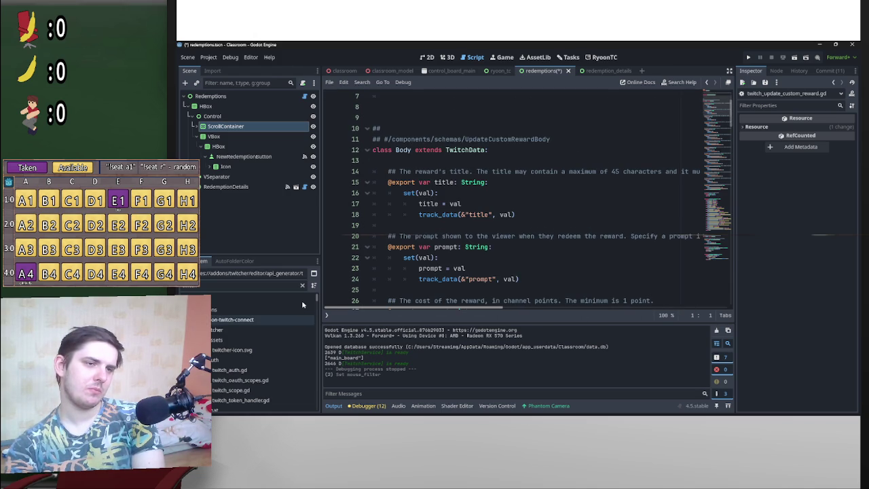
scroll(496, 275, down, 7)
scroll(503, 270, down, 20)
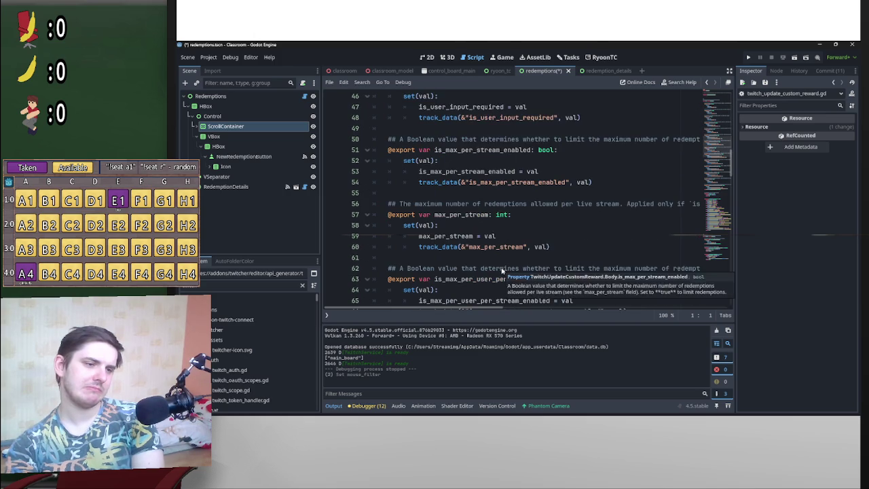
scroll(554, 265, down, 4)
scroll(557, 266, up, 5)
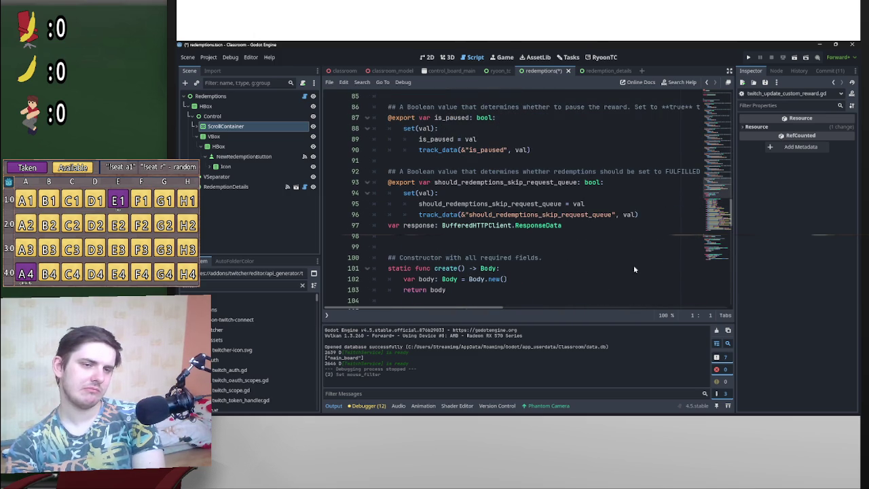
mouse_move(731, 212)
mouse_down()
mouse_move(731, 288)
mouse_move(701, 59)
mouse_up()
mouse_move(441, 311)
mouse_down()
mouse_move(597, 309)
mouse_move(455, 308)
mouse_up()
scroll(597, 262, down, 5)
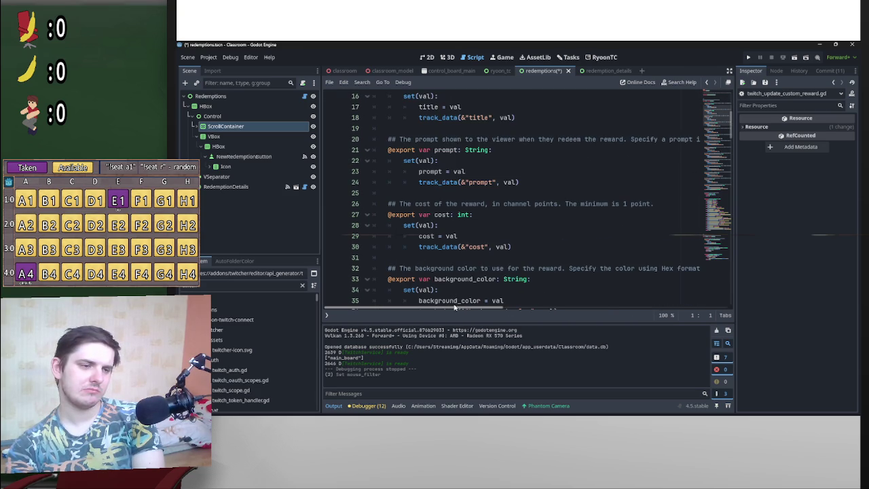
scroll(434, 285, up, 5)
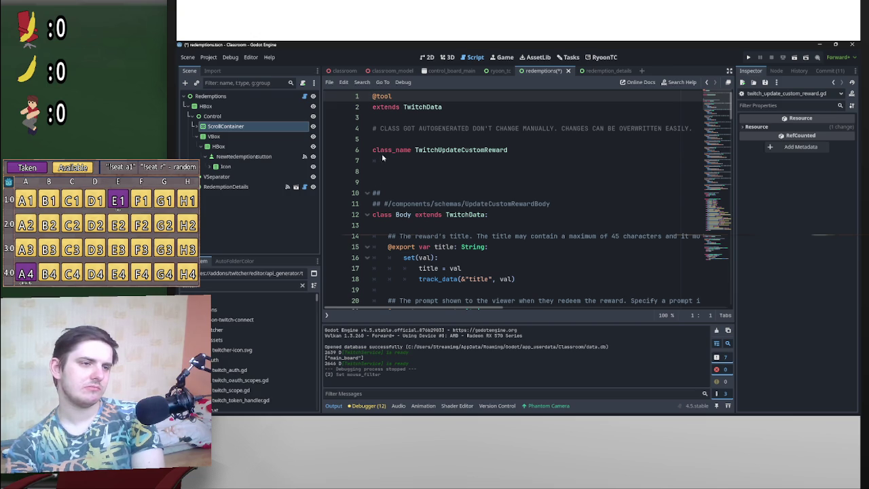
- Inspect the TwitchData base class script, then return to the redemptions script
click(416, 108)
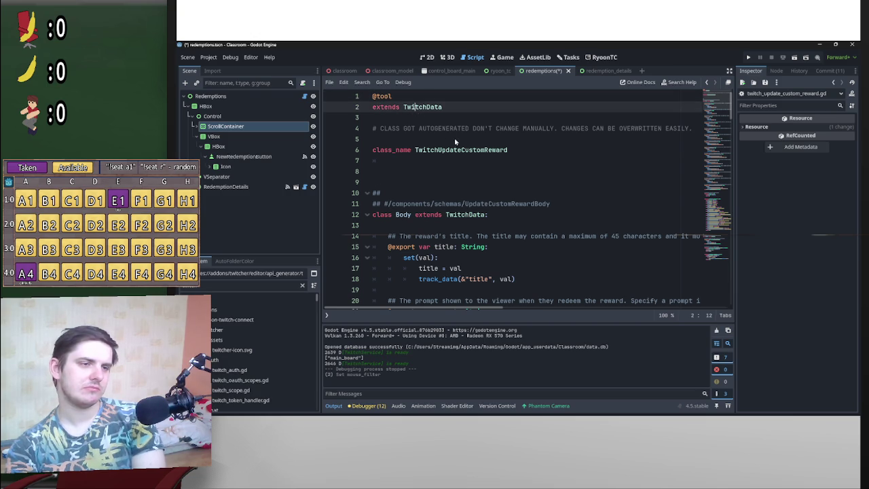
ctrl+click(421, 108)
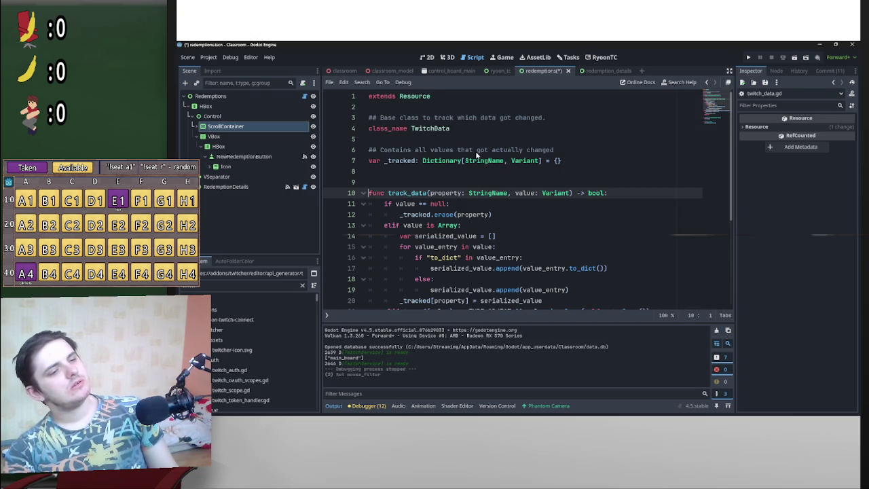
key(alt+Left)
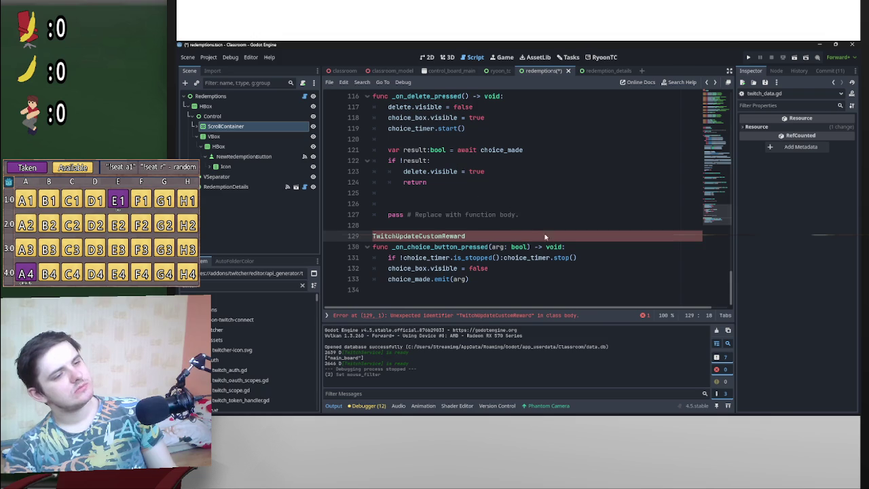
- Recheck the TwitchUpdateCustomReward definition and return to the redemptions script
scroll(557, 251, up, 4)
scroll(516, 272, down, 1)
ctrl+scroll(462, 280, down, 1)
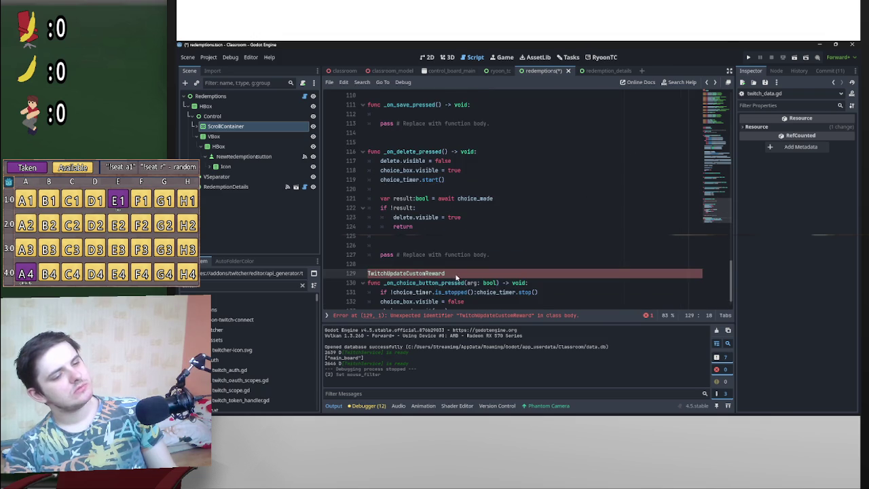
scroll(456, 278, up, 1)
scroll(452, 272, down, 2)
ctrl+click(446, 234)
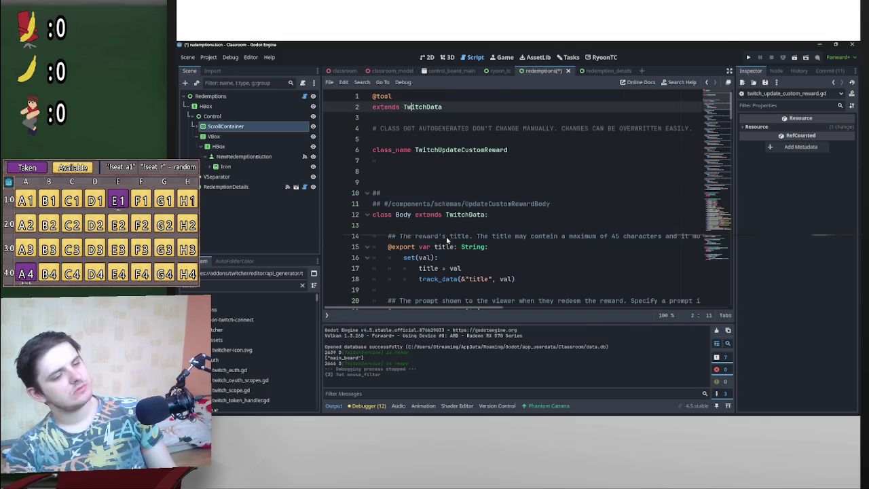
key(alt+Left)
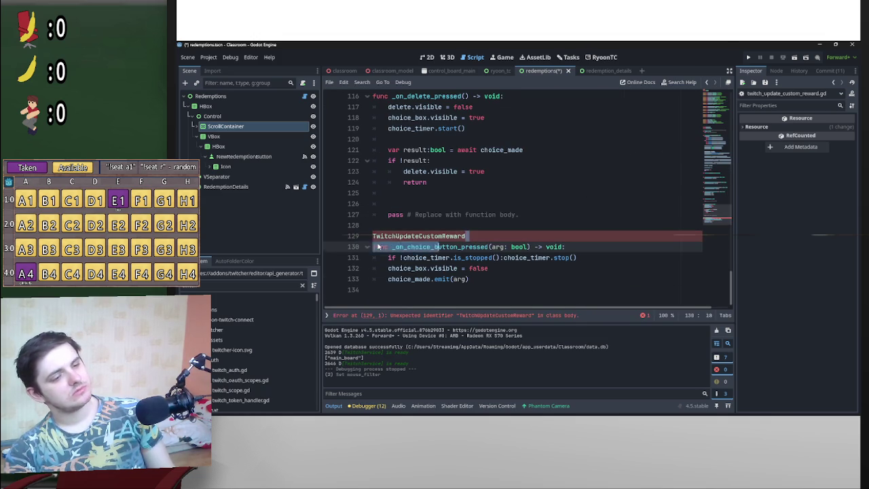
- Replace the name on line 129 with TwitchCreateCustomRewards using autocomplete
key(shift+End)
text(U)
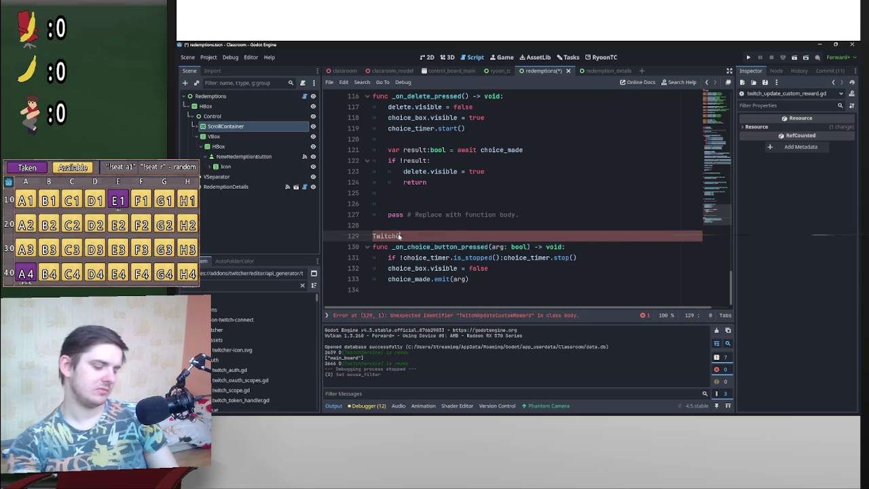
key(BackSpace)
text(Crea)
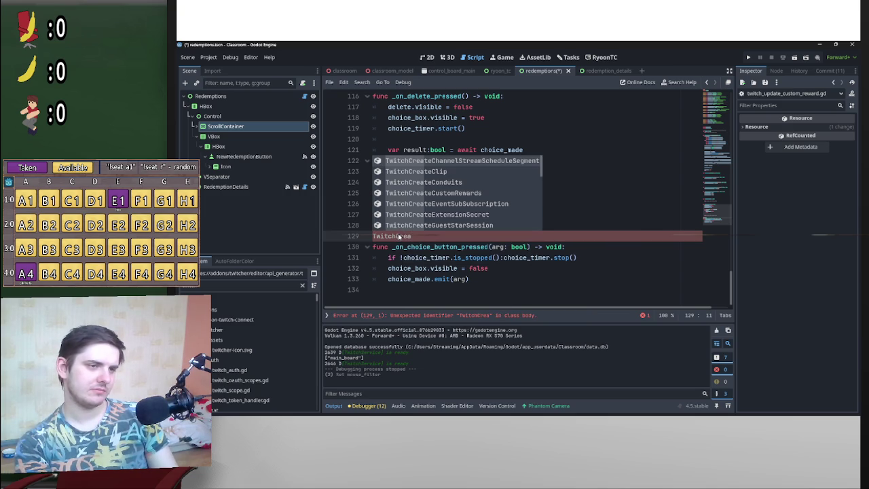
key(Down)
key(Down)
key(Down)
key(Return)
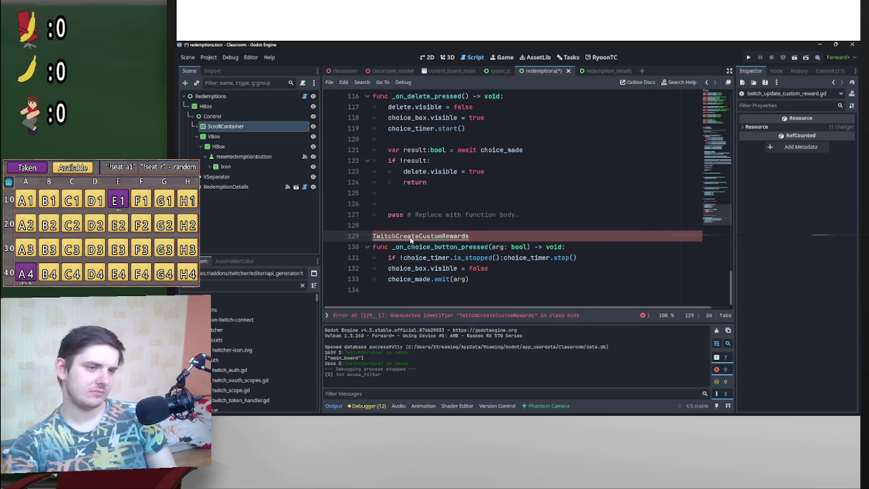
- Review the TwitchCreateCustomRewards class script, then return to line 128 of the redemptions script
ctrl+click(412, 240)
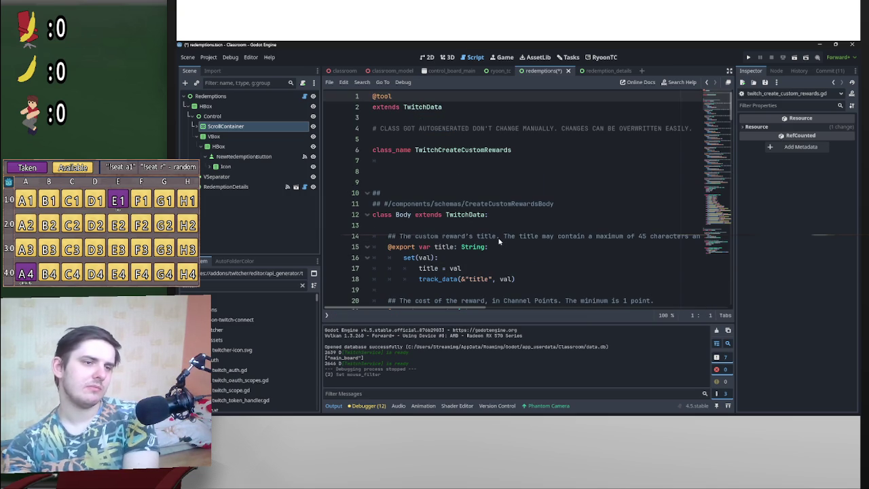
scroll(499, 242, down, 14)
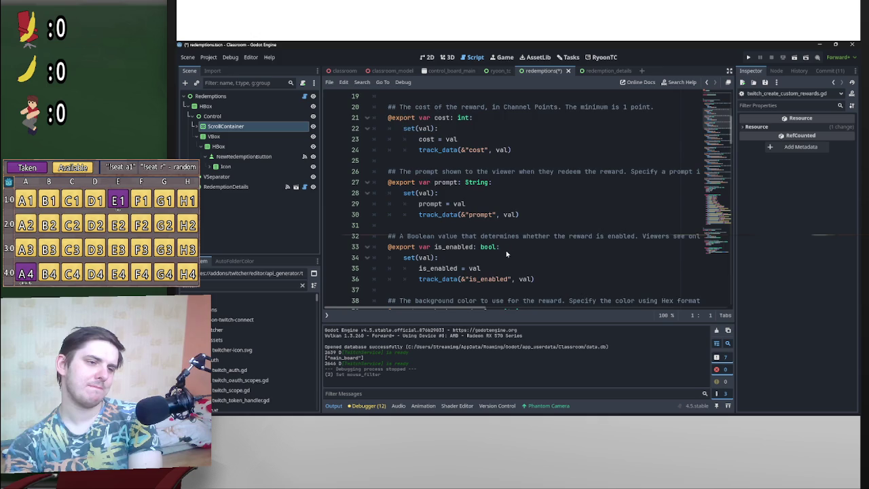
scroll(498, 260, down, 20)
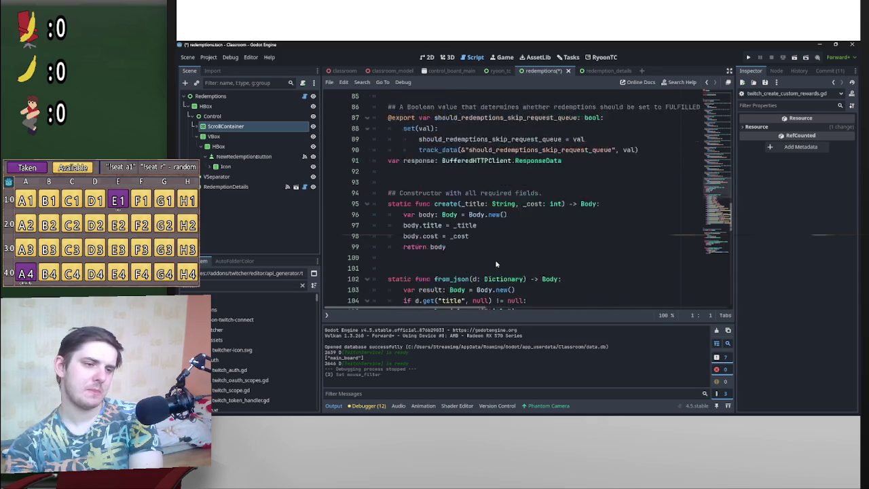
scroll(523, 270, down, 8)
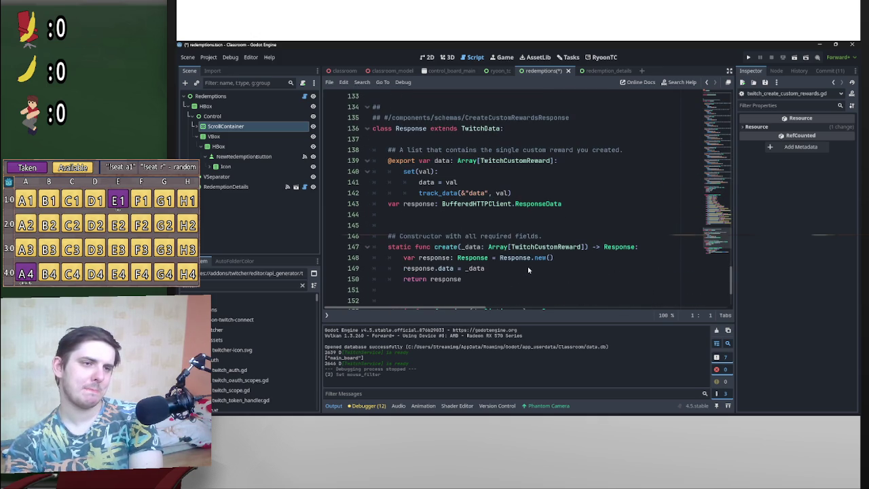
drag(733, 291, 732, 102)
key(alt+Left)
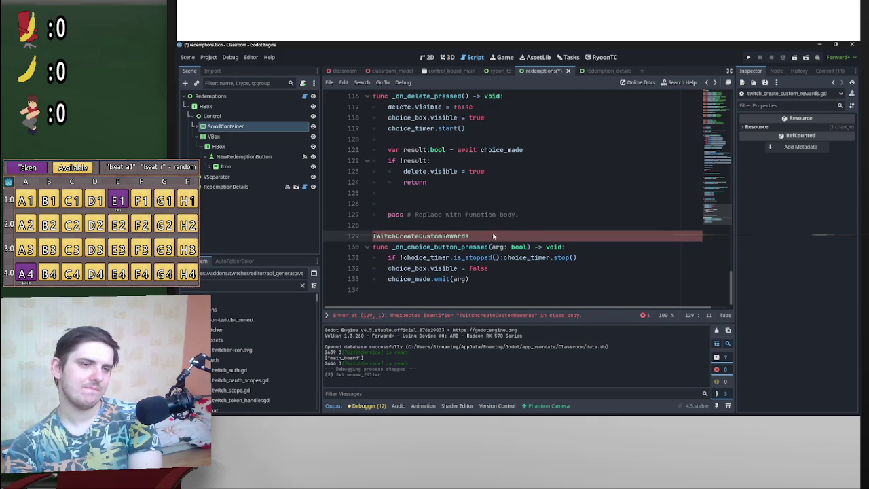
click(396, 225)
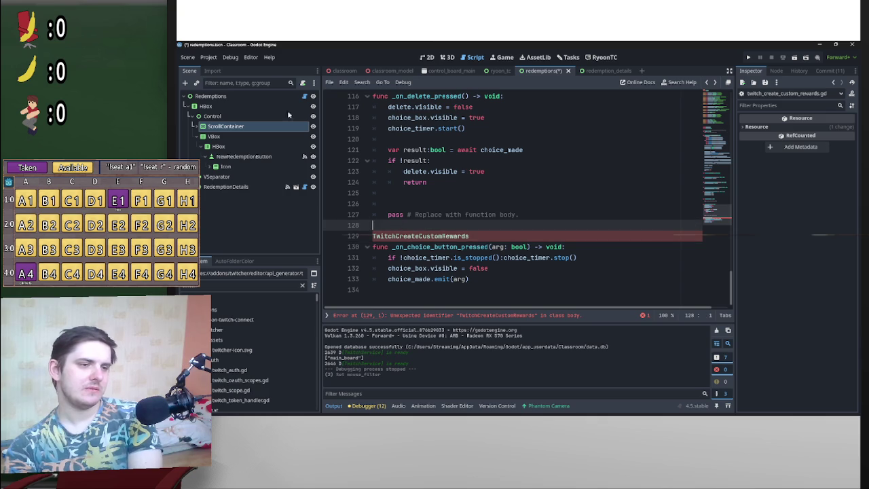
- Search Help for 'custom rewar', open create_custom_rewards docs, and select its dev.twitch.tv URL
click(216, 72)
click(188, 71)
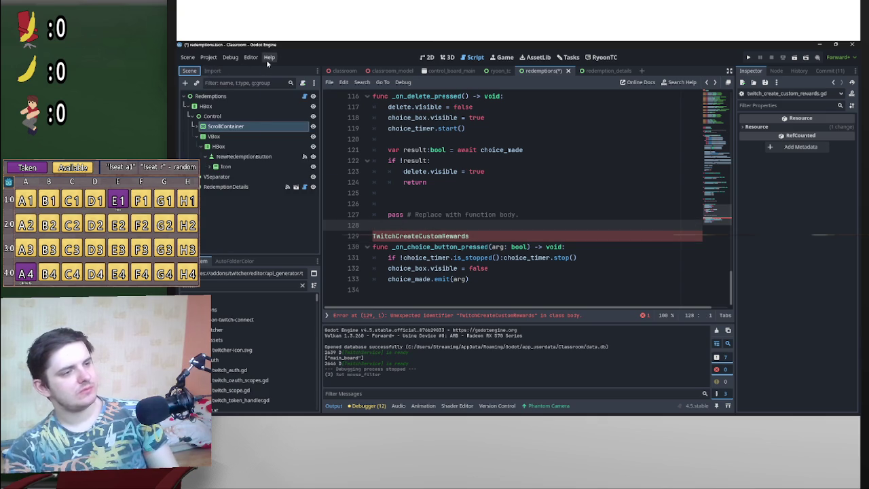
click(269, 57)
click(275, 67)
text(custom rewar)
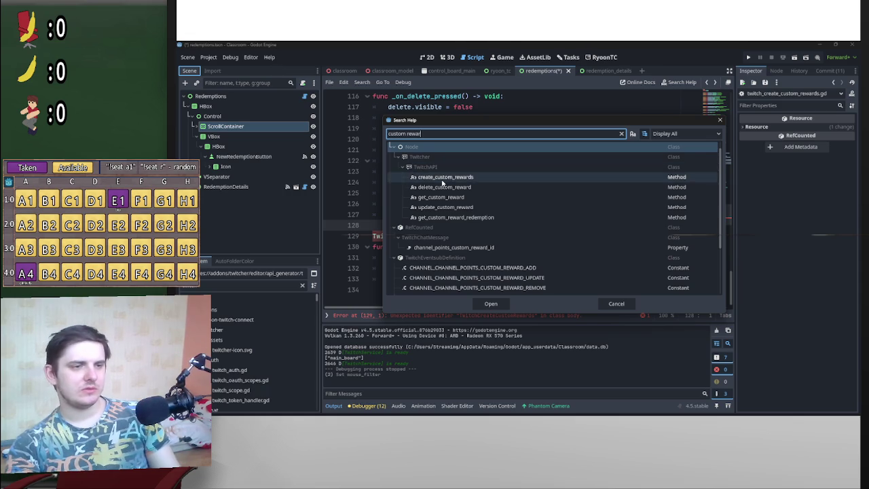
click(443, 178)
double_click(443, 179)
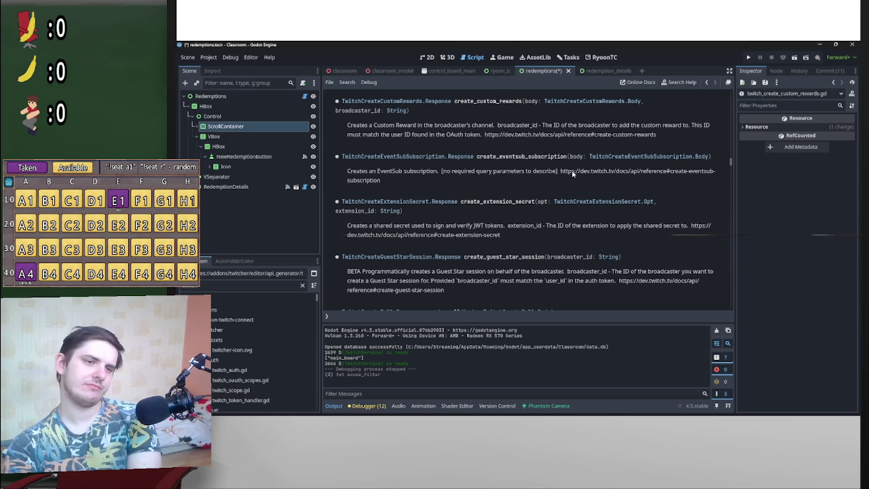
drag(663, 131, 486, 139)
key(ctrl+c)
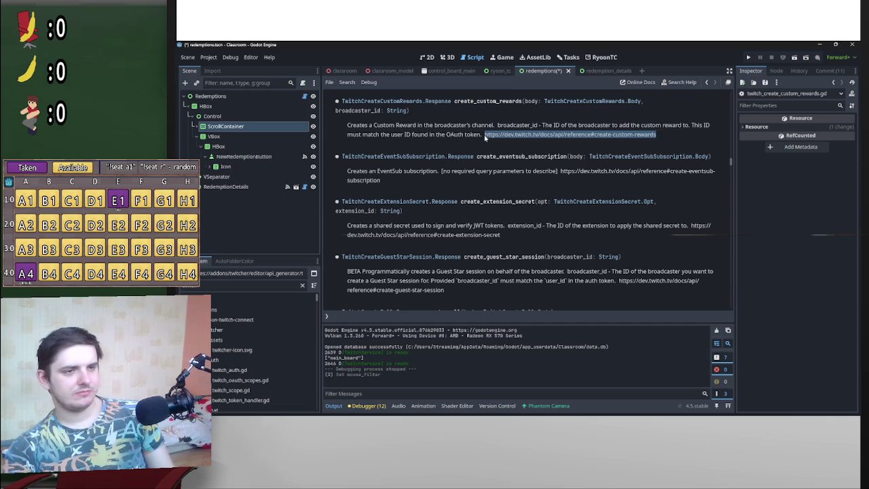
key(alt+Tab)
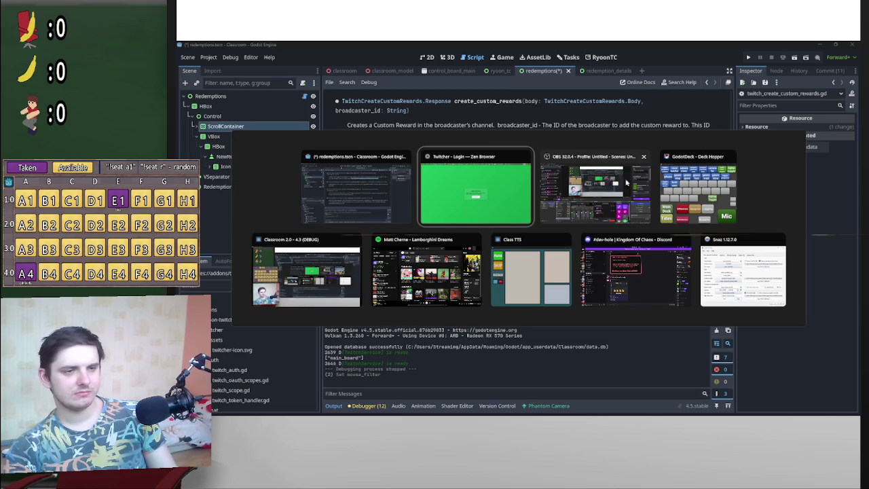
- Load the copied Twitch Create Custom Rewards docs URL in Zen Browser
key(Escape)
key(alt+Tab)
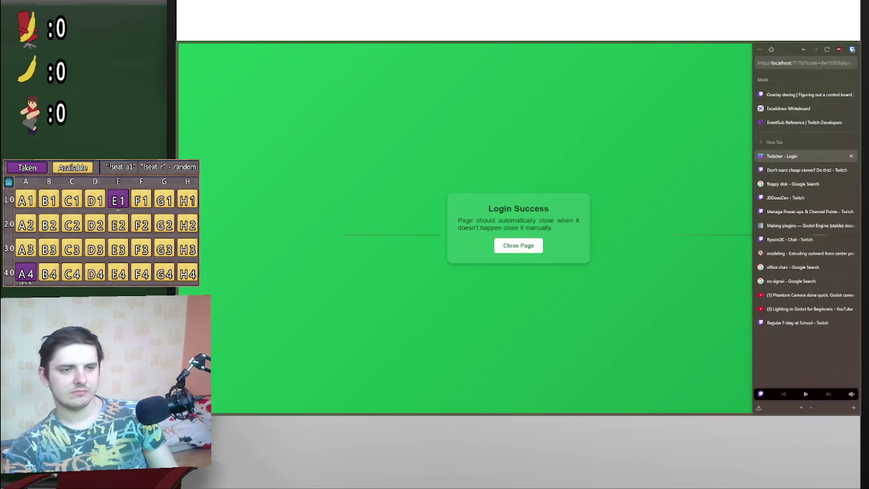
click(815, 63)
key(ctrl+v)
key(Return)
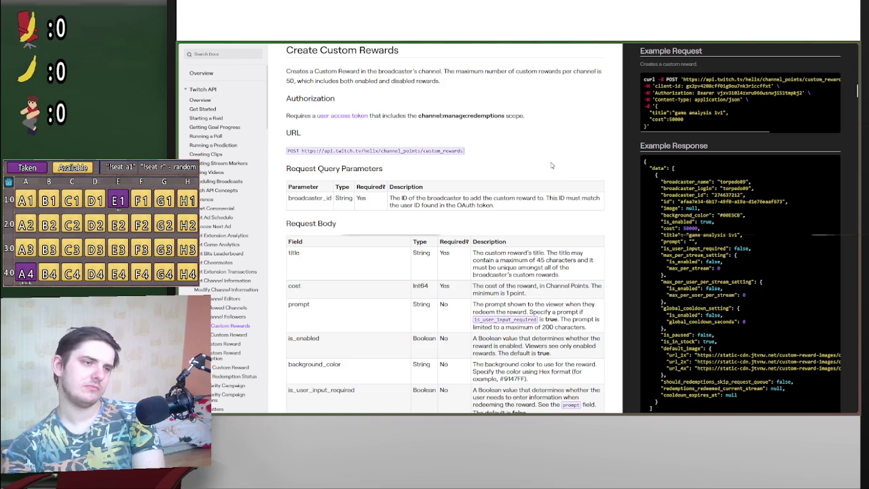
- Read through the request and response field tables, then minimize the browser
scroll(536, 172, down, 5)
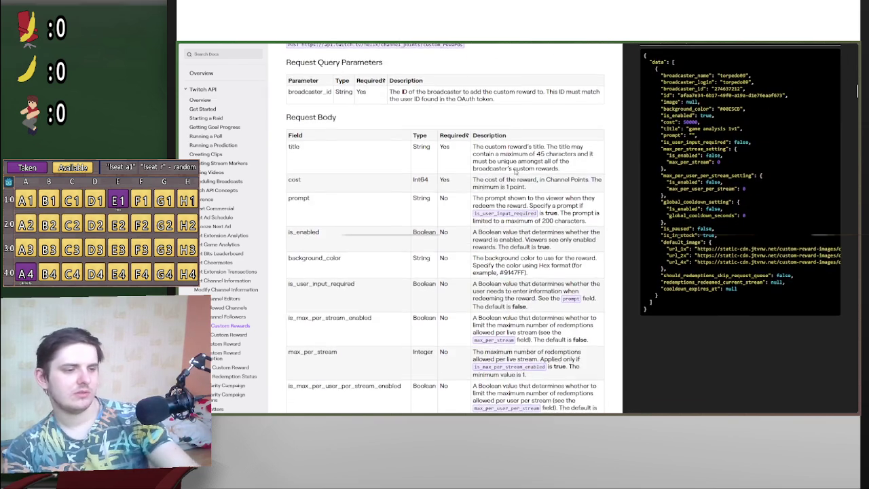
scroll(497, 169, down, 4)
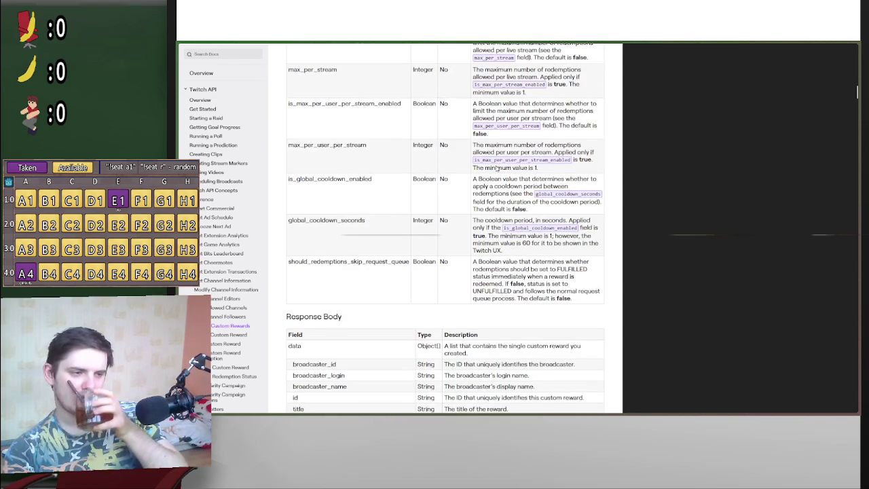
scroll(498, 167, up, 4)
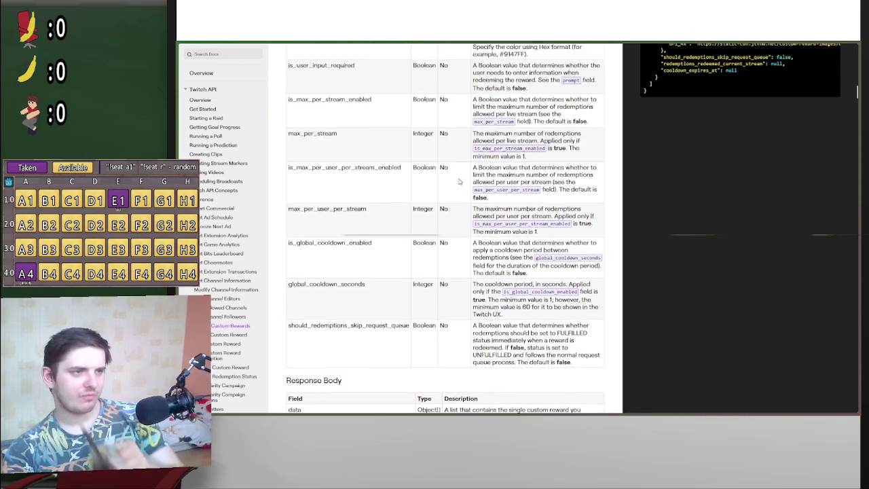
scroll(454, 175, up, 3)
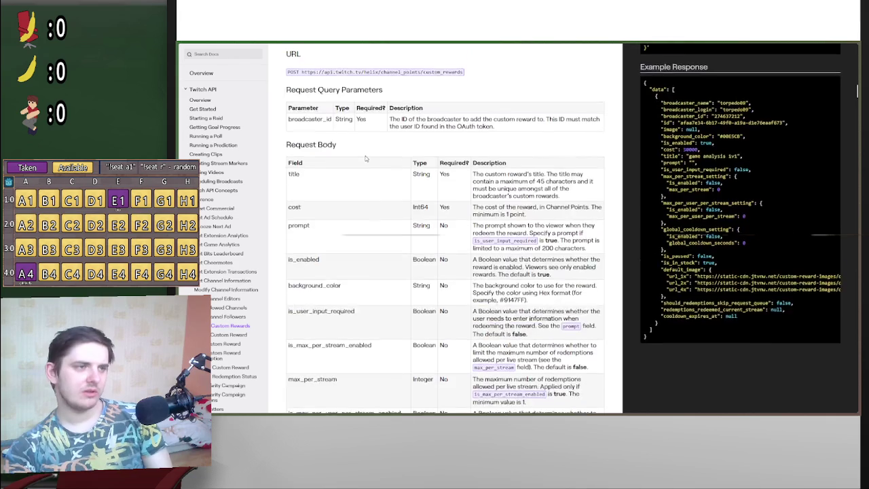
scroll(320, 173, down, 1)
scroll(319, 183, down, 2)
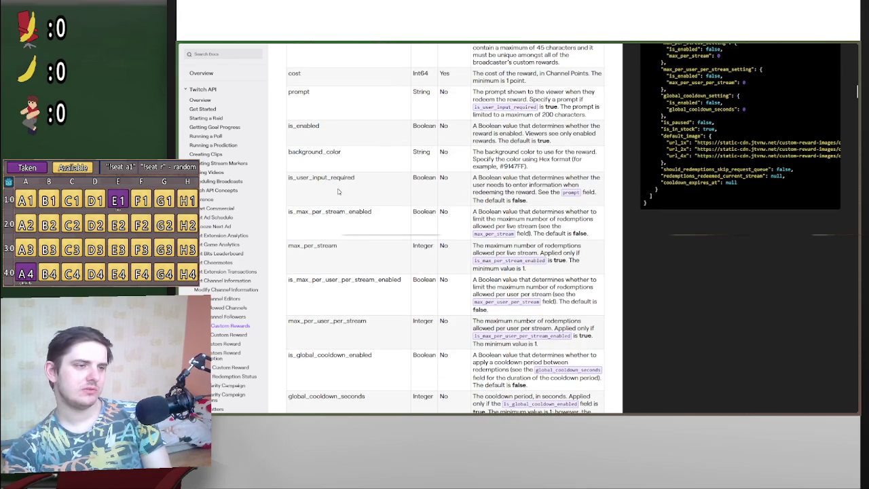
scroll(340, 224, down, 4)
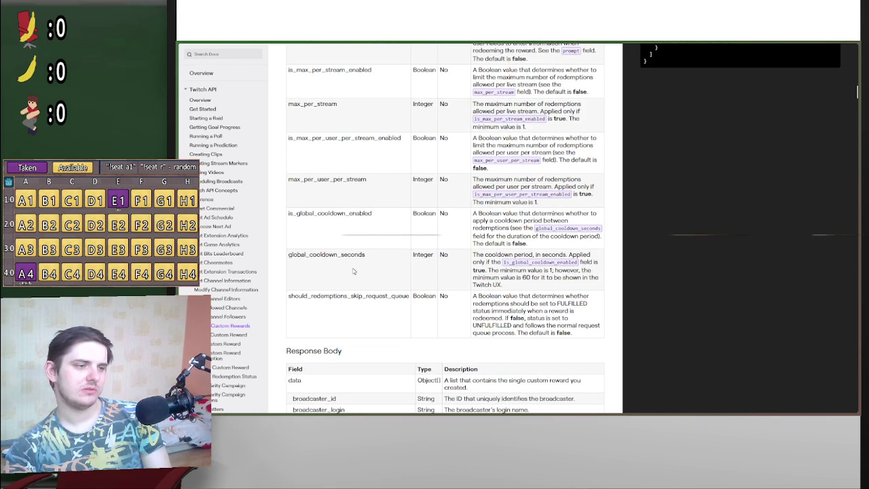
scroll(352, 296, down, 4)
scroll(352, 301, down, 10)
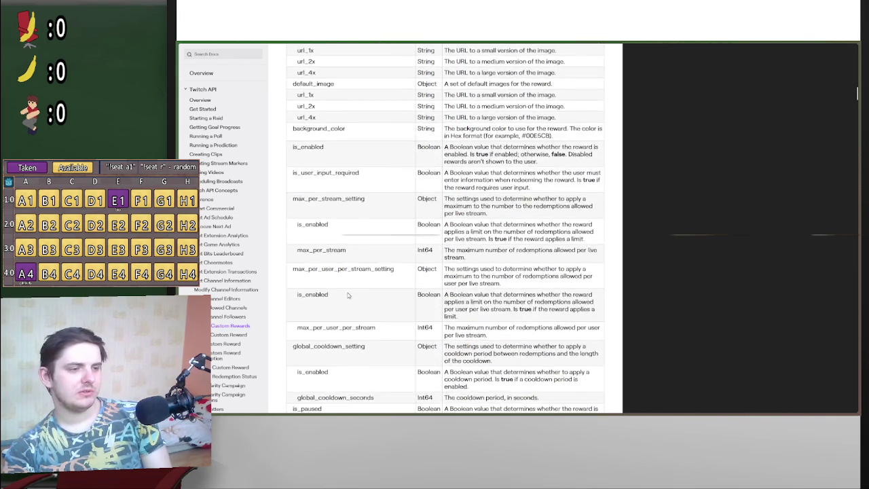
scroll(347, 294, up, 10)
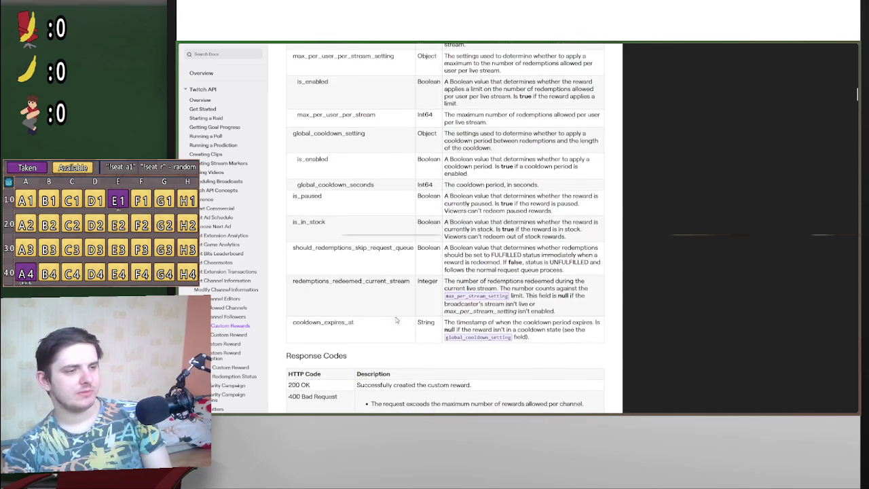
scroll(407, 306, up, 12)
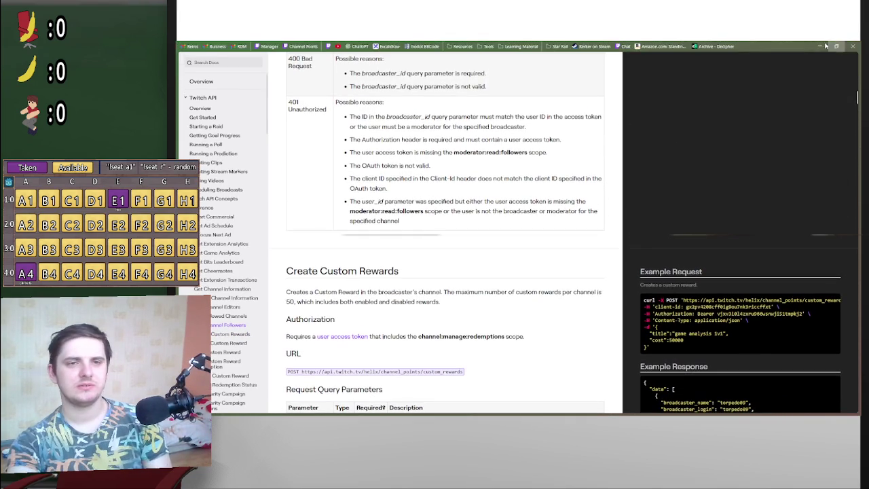
click(816, 39)
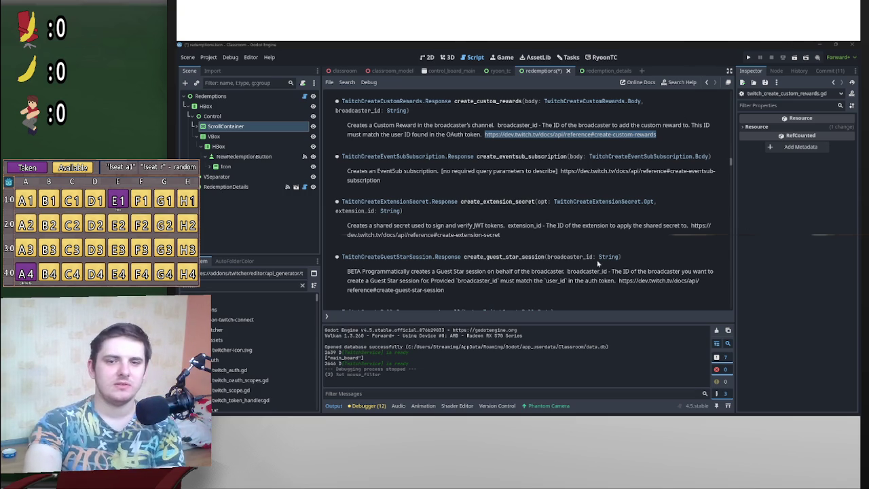
- Minimize the Godot editor and close the Classroom 2.0 (DEBUG) game window
mouse_move(788, 415)
click(821, 44)
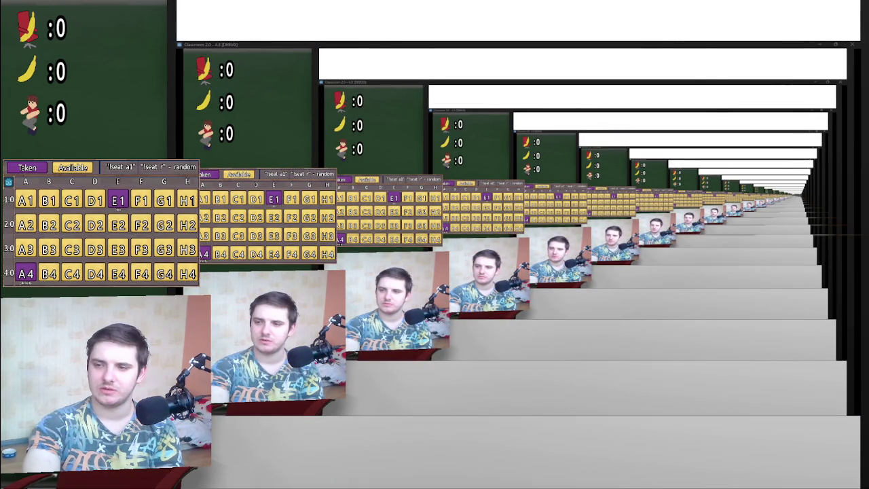
key(alt+F4)
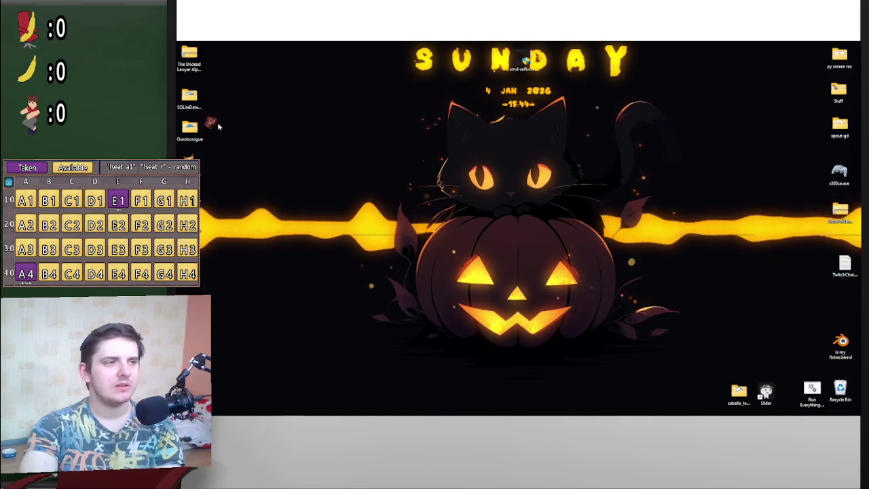
- Open and close the desktop Stuff folder and a File Explorer Home window
double_click(834, 87)
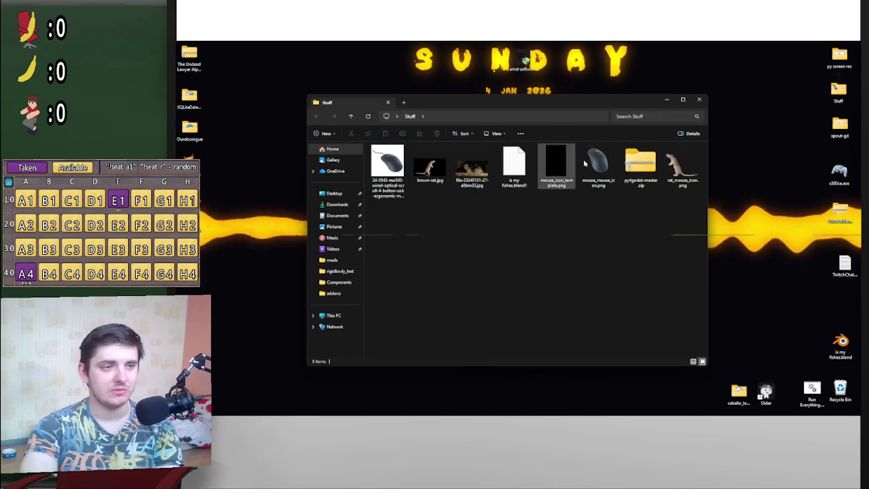
click(701, 100)
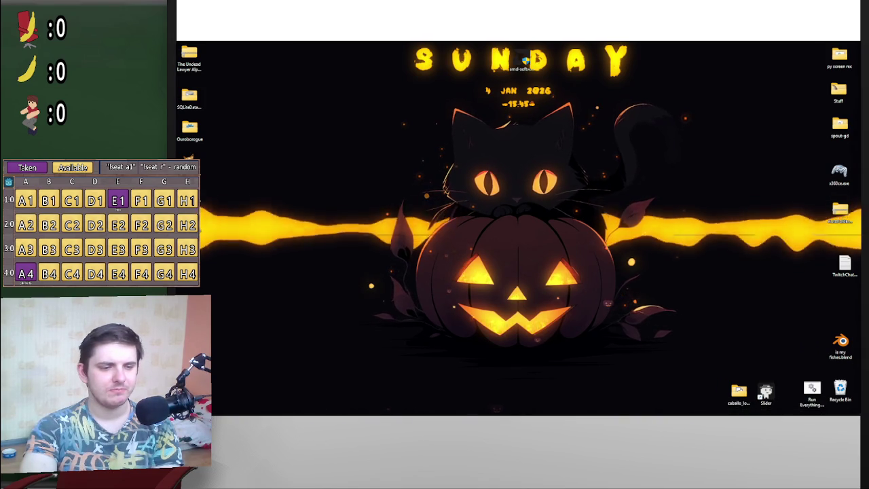
click(504, 407)
click(700, 99)
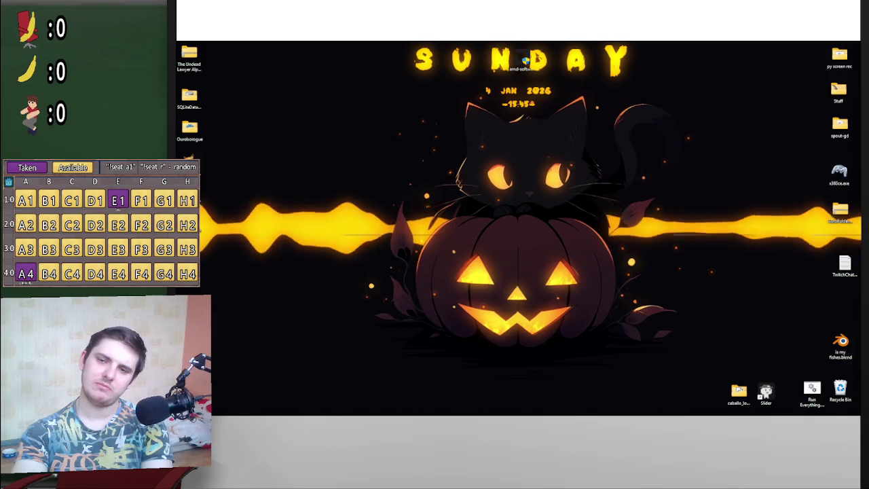
- Browse Twitch media > Images > Redeems and peek into reward folders including Bonk
key(super+e)
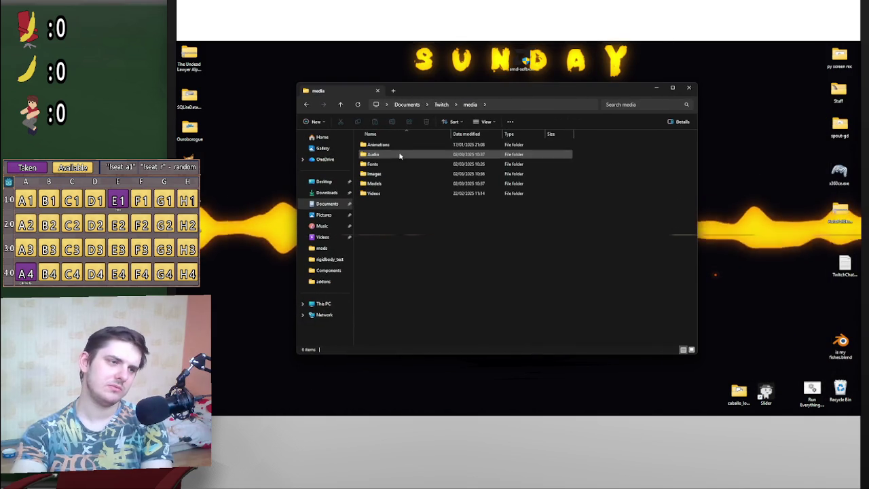
double_click(398, 173)
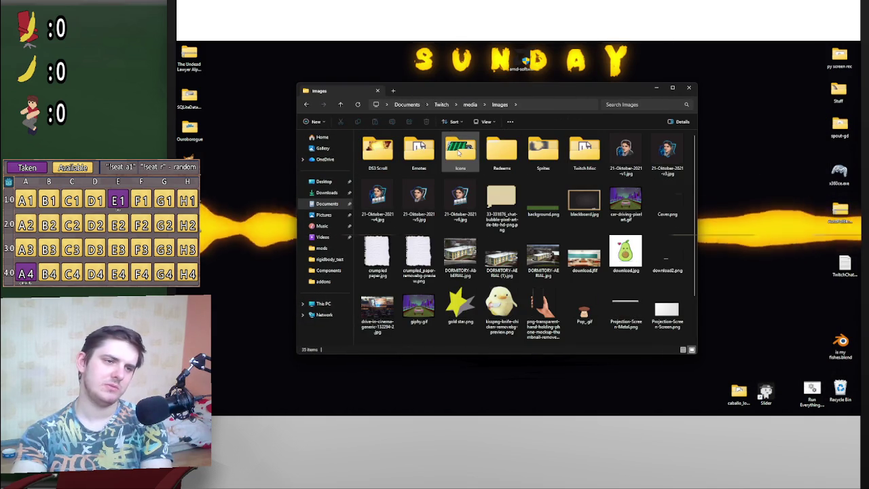
double_click(499, 149)
double_click(378, 148)
key(alt+Left)
double_click(408, 155)
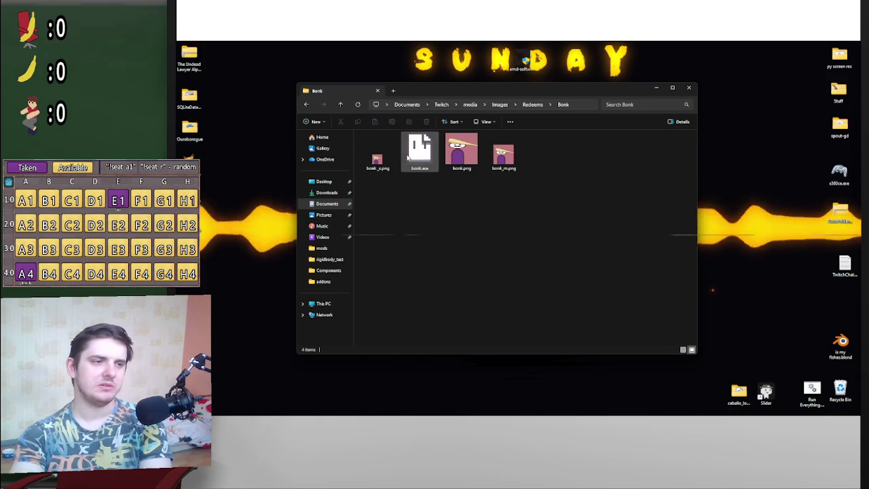
key(alt+Left)
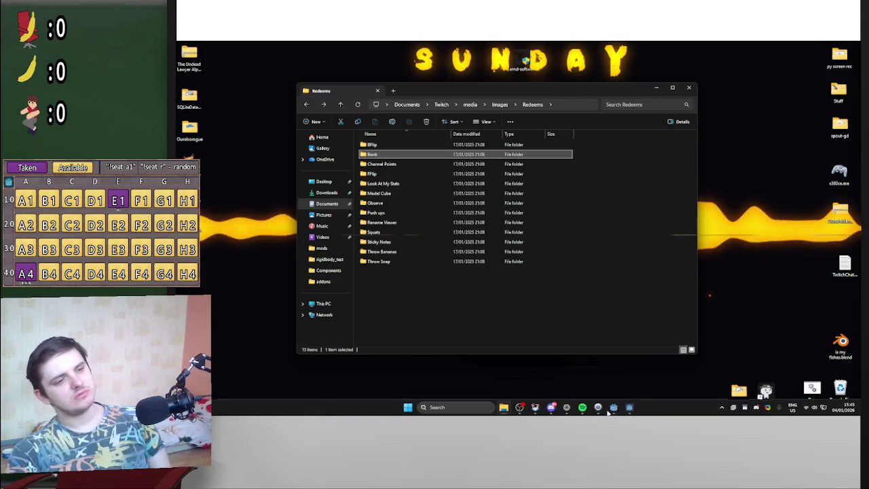
- Restore the Godot editor and switch to the redemption_details scene
mouse_move(594, 409)
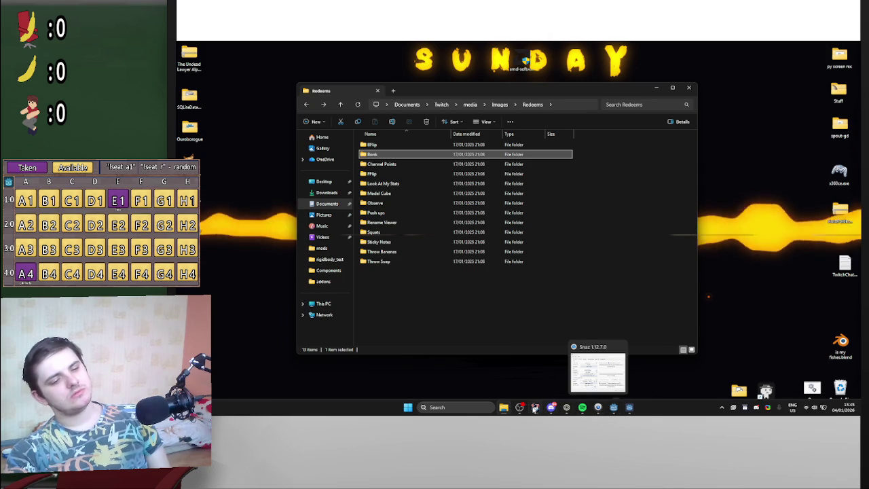
mouse_move(534, 409)
click(607, 387)
click(606, 72)
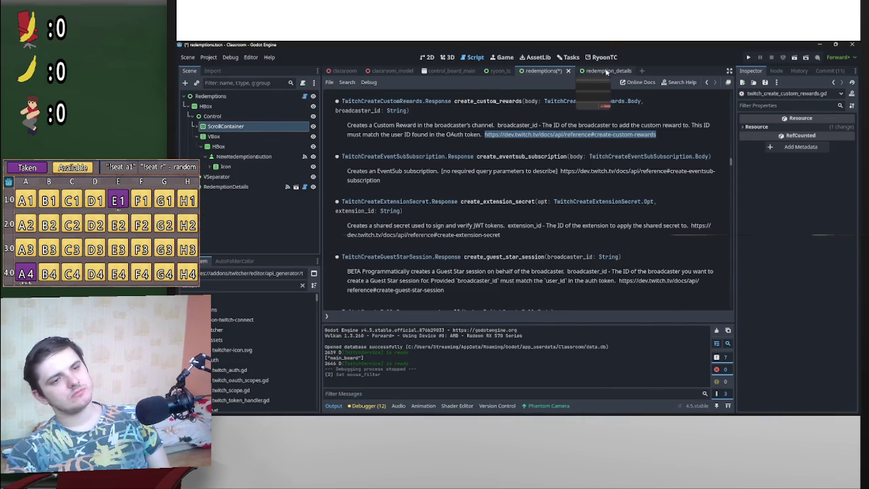
- Delete the stray TwitchCreateCustomRewards text and its empty line, save, and minimize Godot
drag(484, 236, 378, 241)
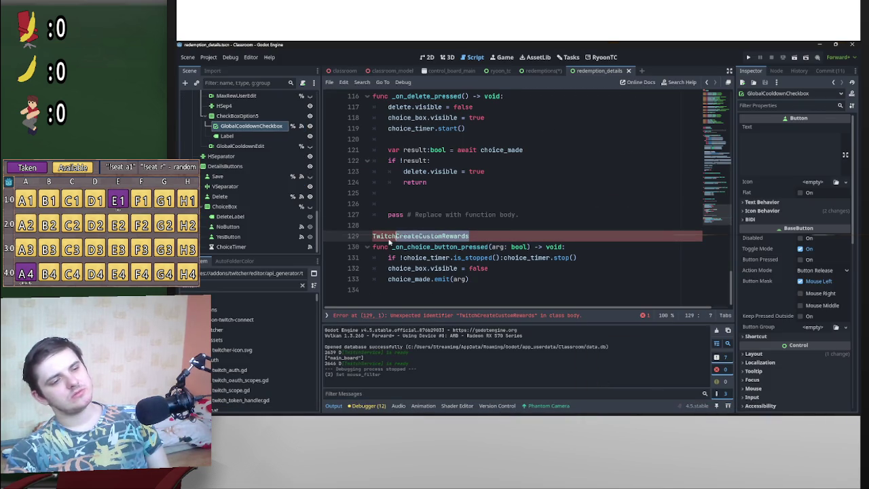
key(BackSpace)
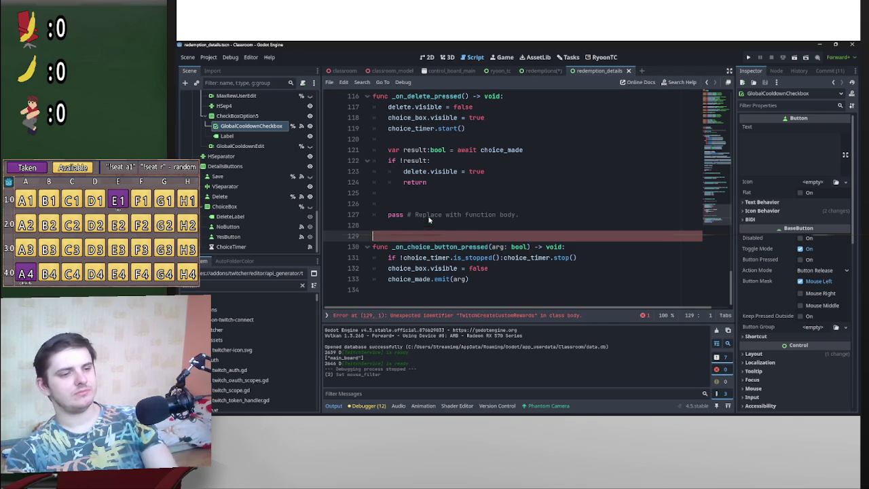
key(BackSpace)
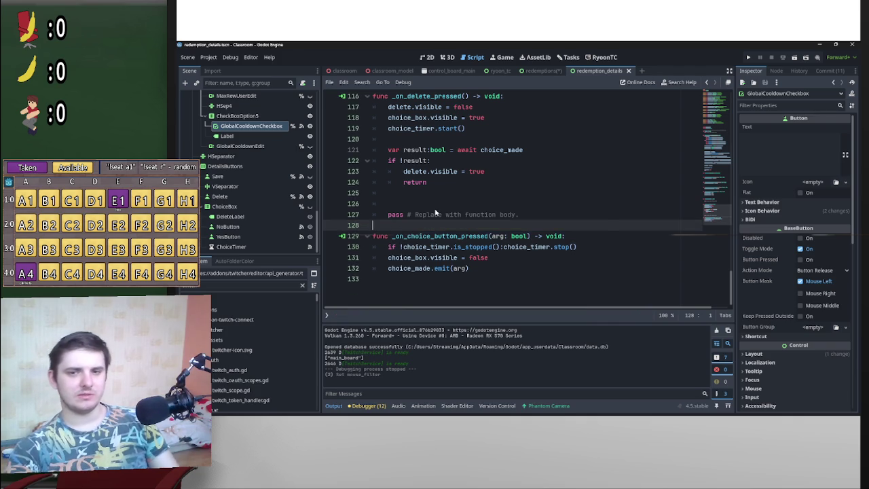
key(ctrl+s)
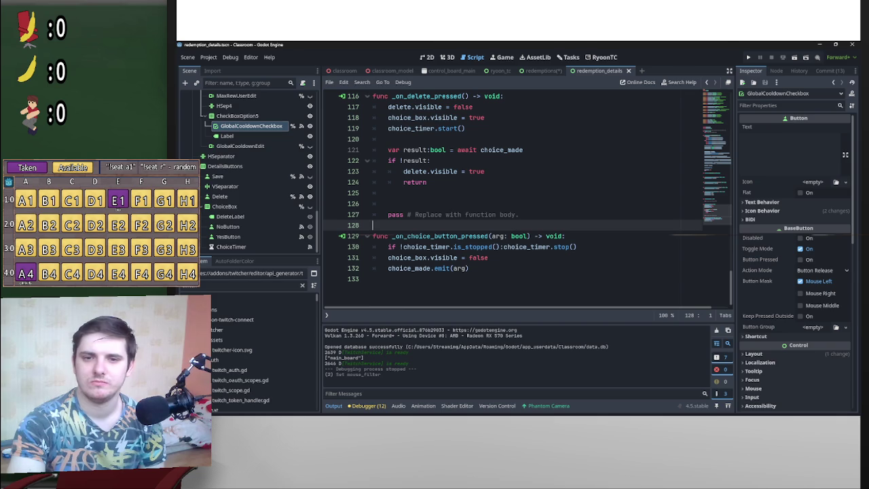
click(820, 45)
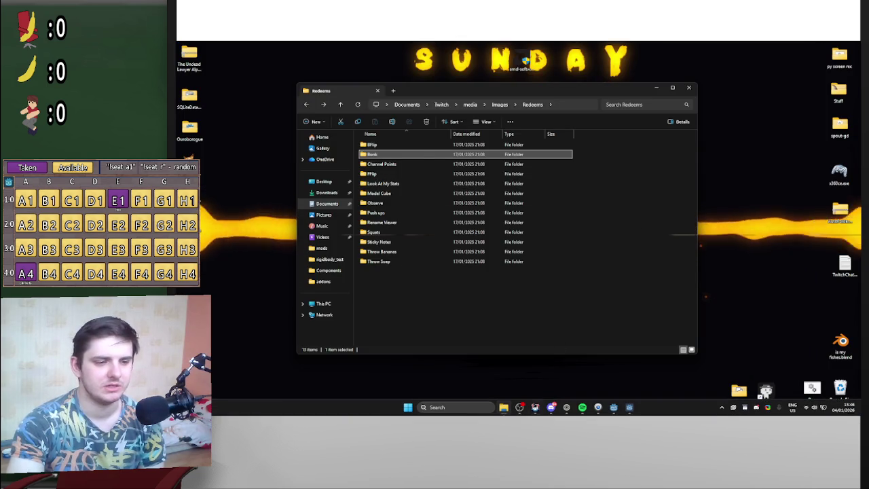
- Restore Godot from the taskbar and switch to the RyoonTC plugin screen
mouse_move(541, 409)
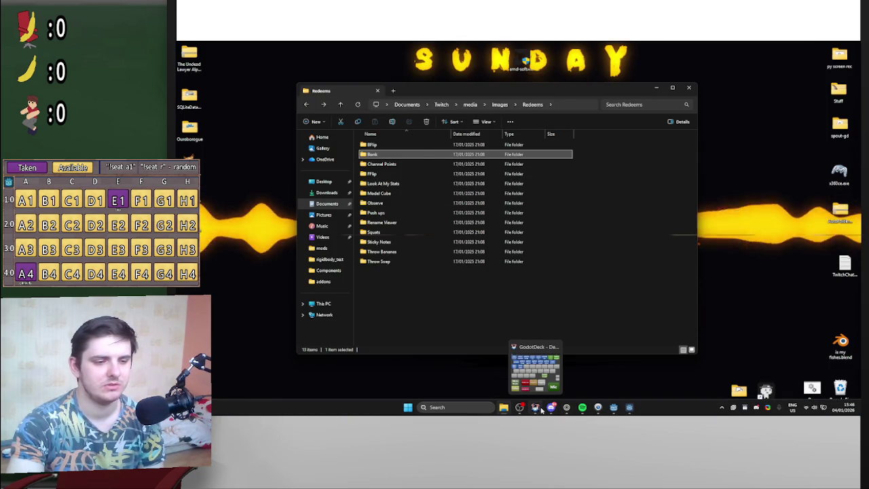
click(614, 411)
click(604, 58)
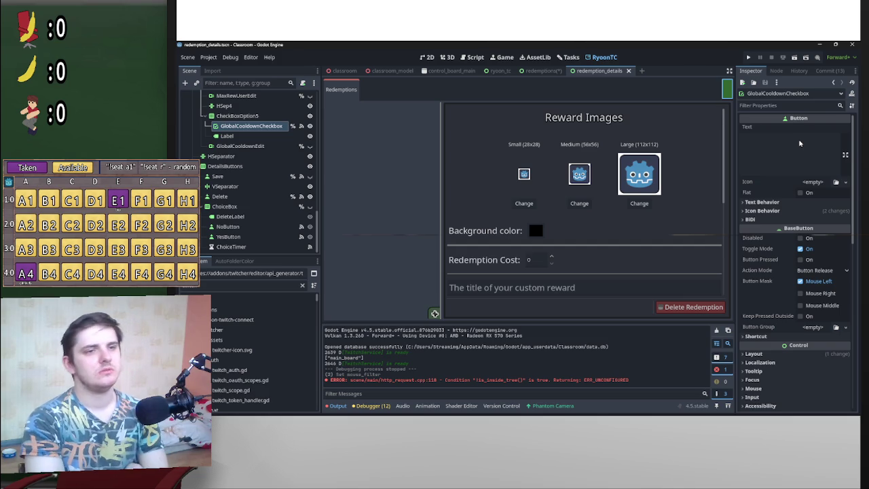
click(209, 57)
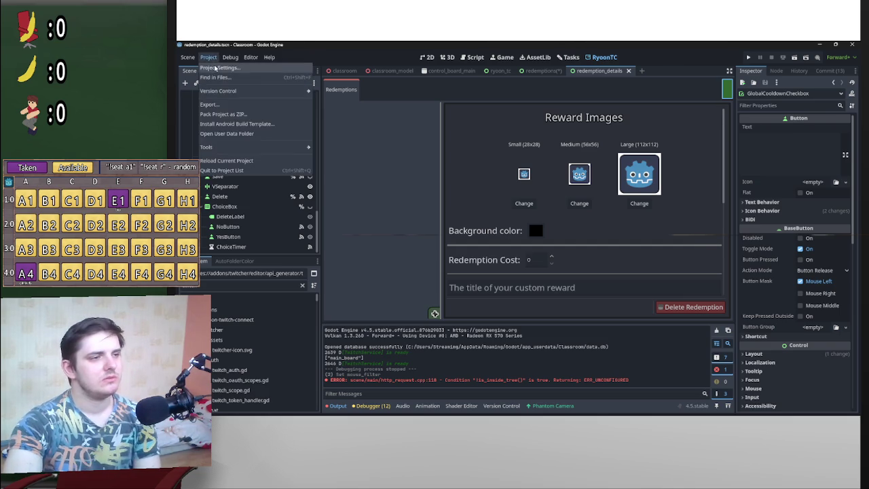
- Disable and re-enable RyoonTC in Project Settings > Plugins, then open its main-screen tab
click(238, 67)
click(299, 265)
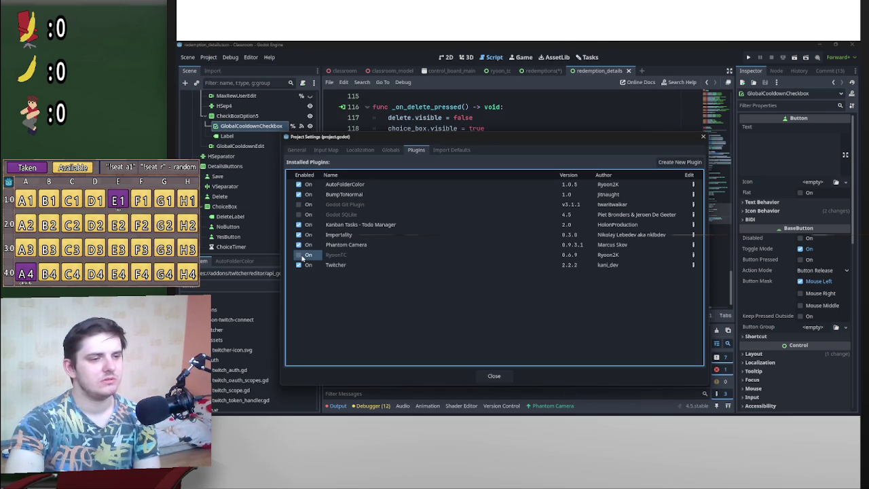
click(491, 377)
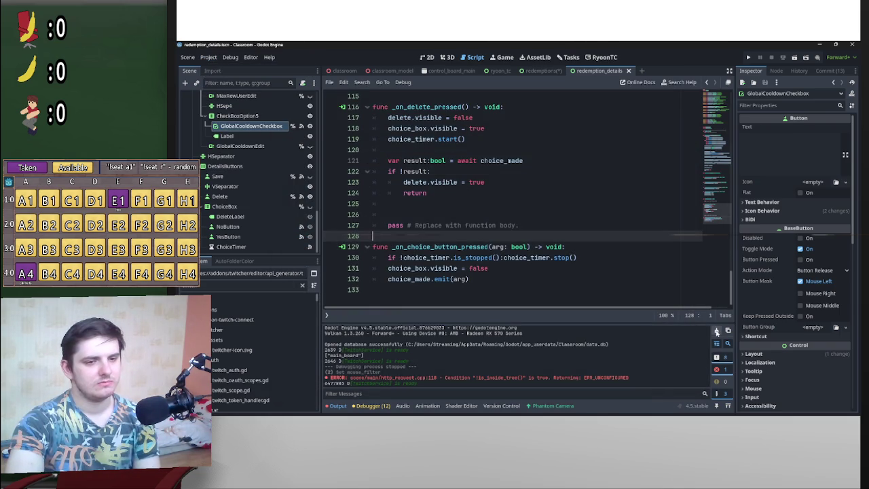
click(602, 57)
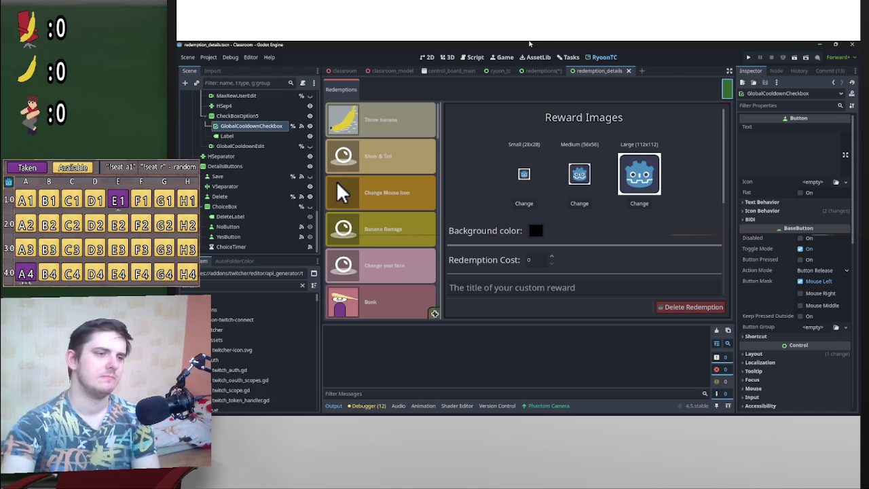
mouse_move(572, 41)
mouse_down()
mouse_move(536, 87)
mouse_move(672, 251)
mouse_move(612, 286)
mouse_move(638, 213)
mouse_move(634, 179)
mouse_move(667, 167)
mouse_move(685, 273)
mouse_move(699, 291)
mouse_move(723, 291)
mouse_move(689, 275)
mouse_move(588, 42)
mouse_up()
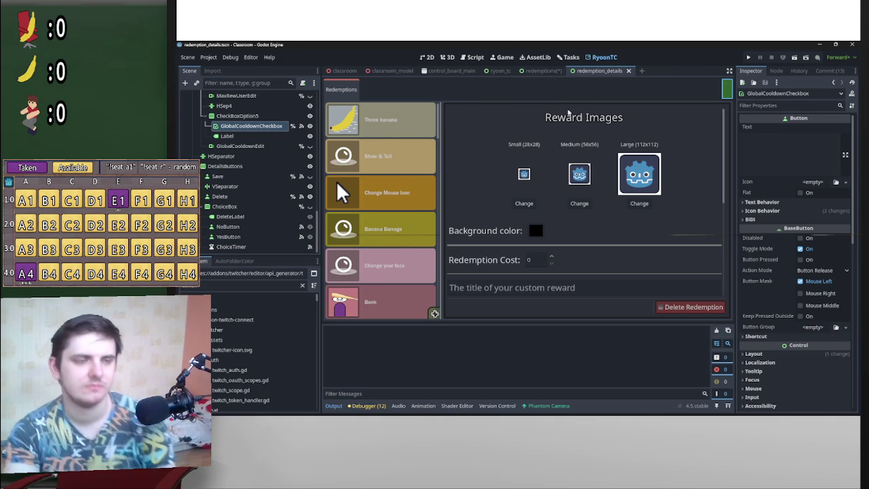
click(543, 72)
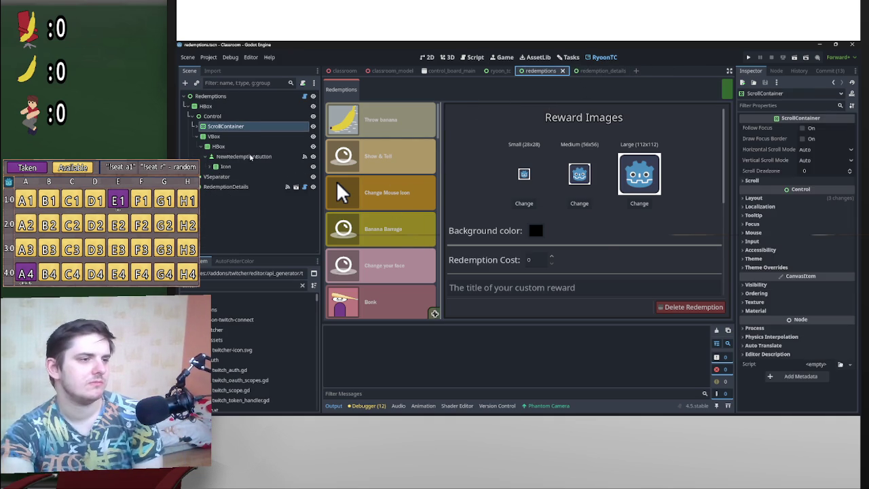
- Inspect the VBox, Control and ScrollContainer nodes, expanding the ScrollContainer's Mouse settings
click(224, 136)
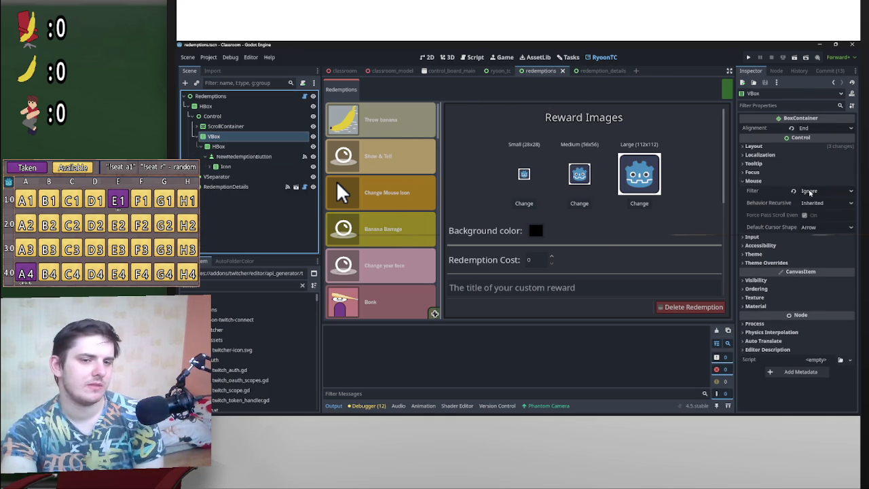
click(242, 116)
click(244, 126)
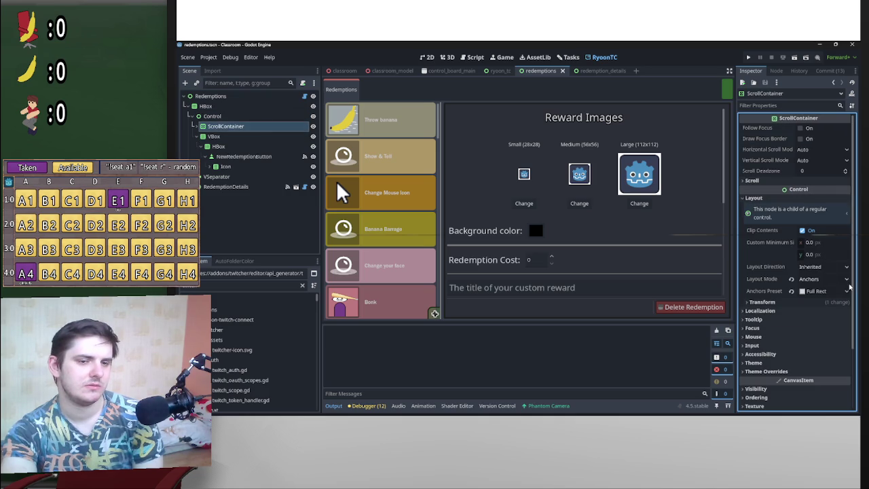
click(781, 338)
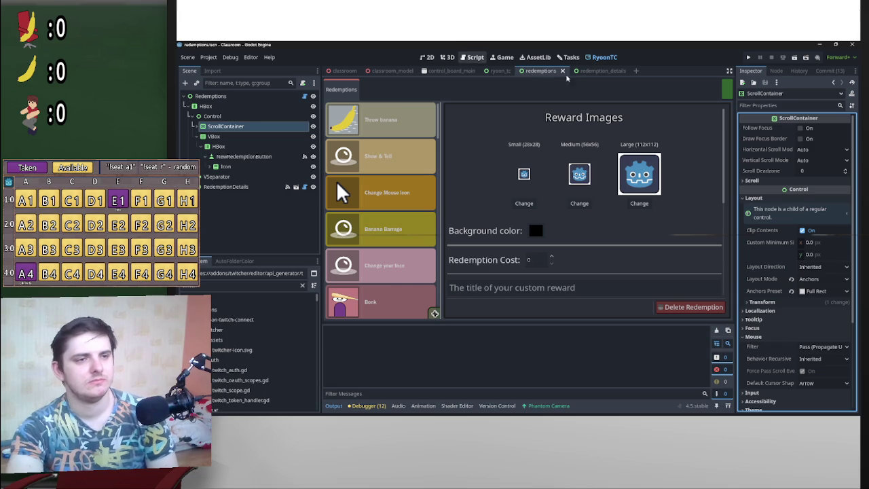
- In the 2D layout, leave the VBox node's mouse filter at Ignore
click(447, 57)
click(427, 57)
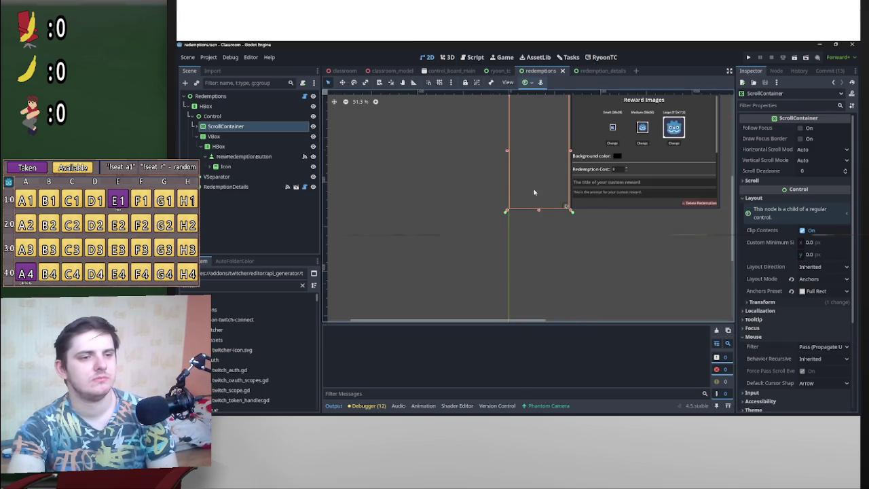
scroll(554, 252, up, 8)
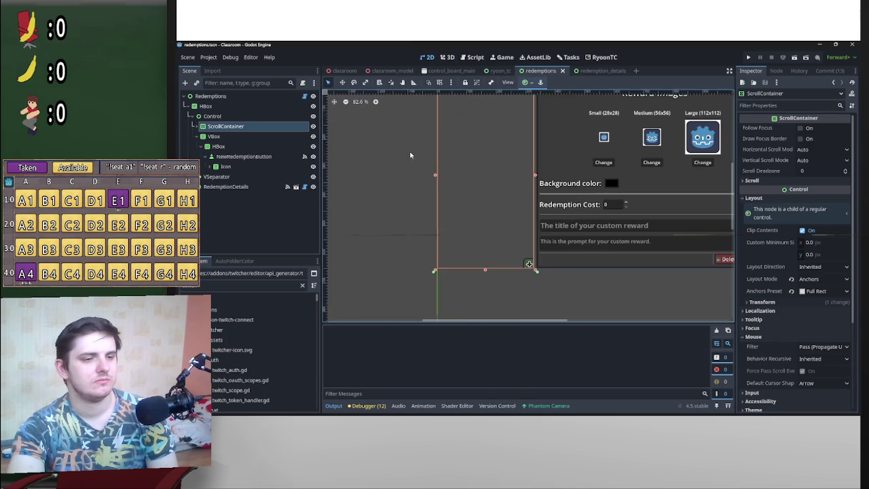
click(229, 137)
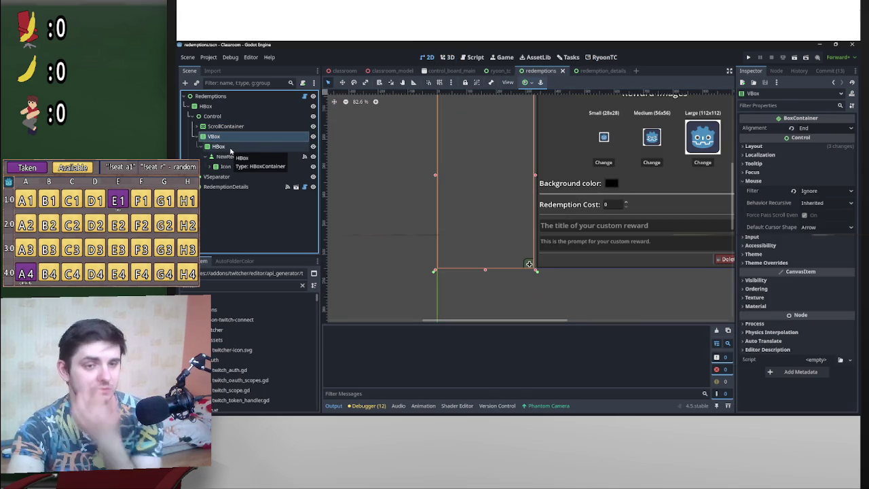
click(822, 191)
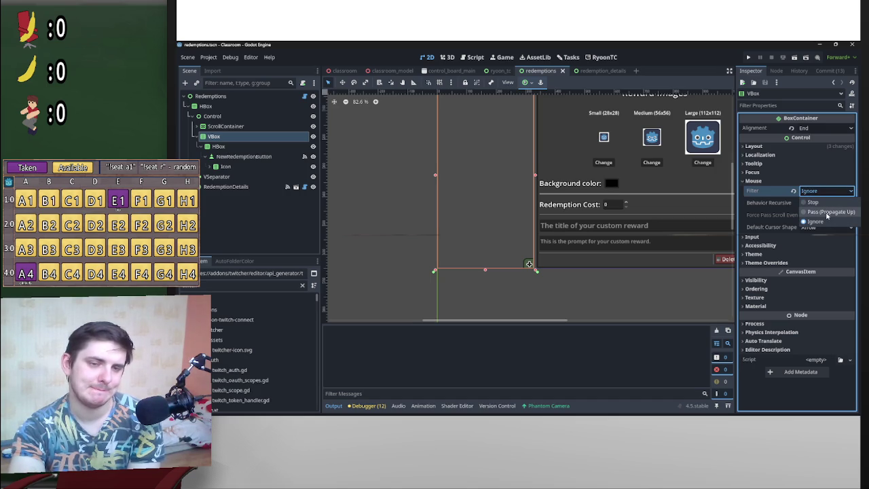
click(761, 194)
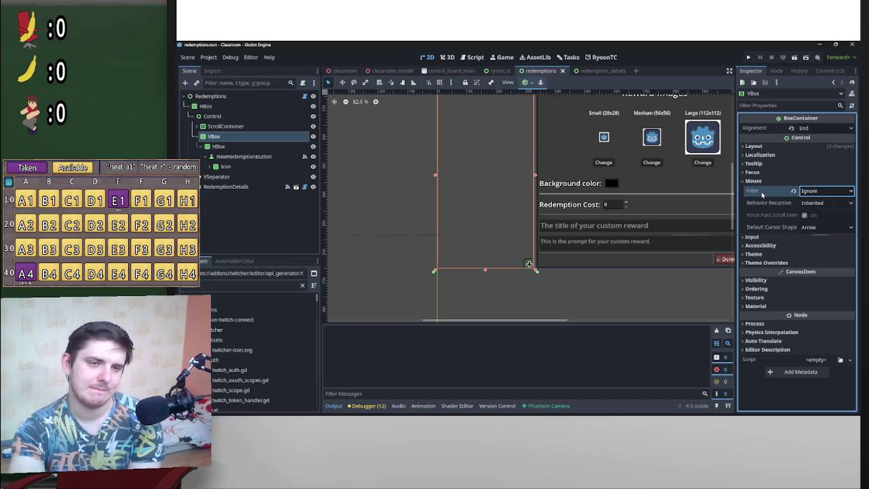
mouse_move(761, 192)
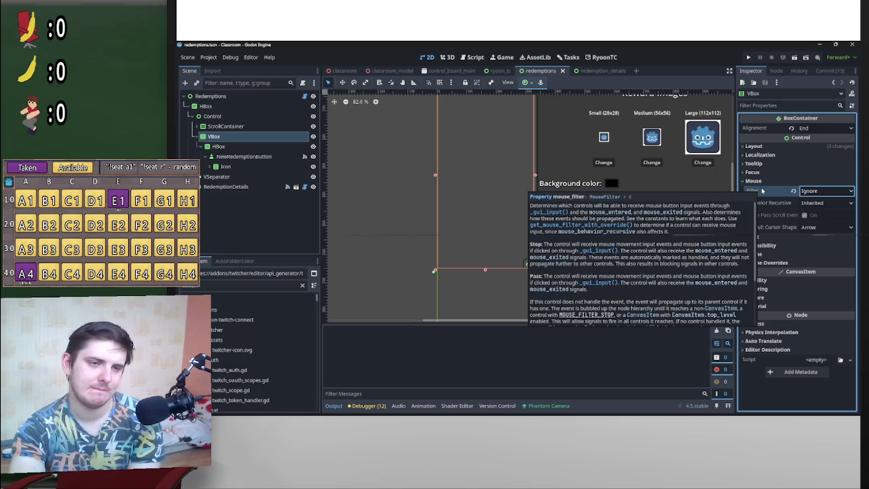
scroll(554, 272, down, 3)
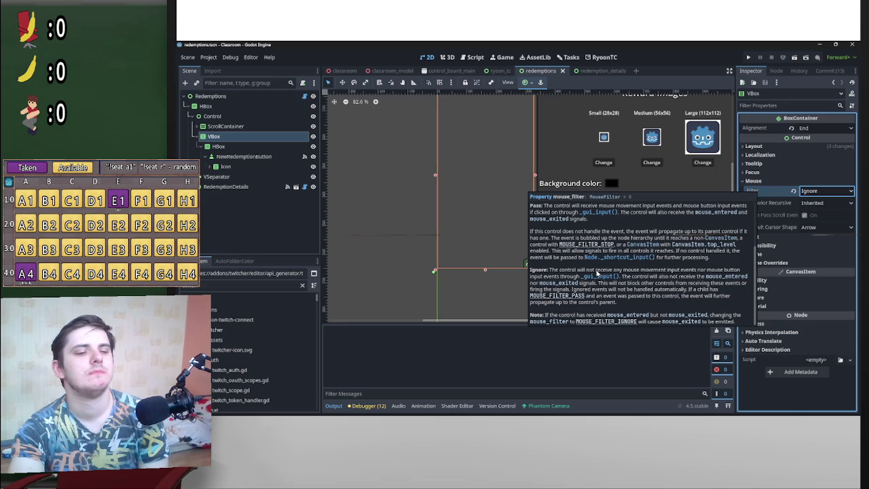
scroll(597, 272, up, 1)
scroll(625, 263, up, 2)
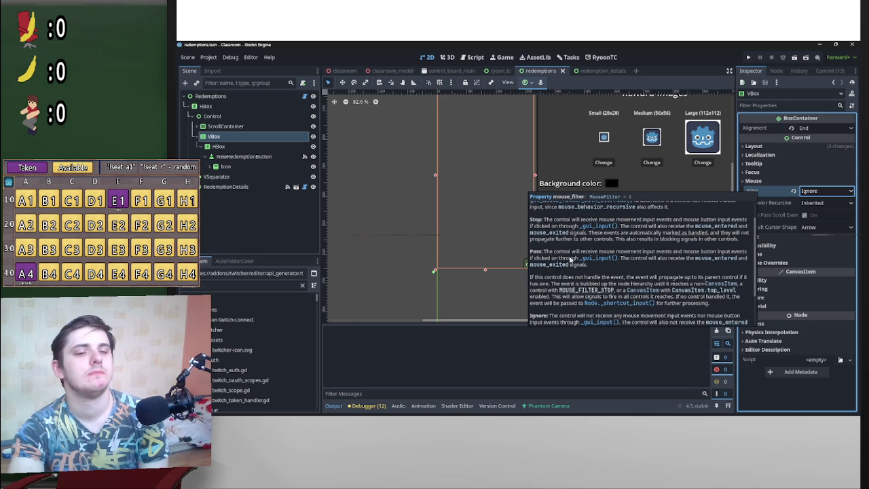
scroll(582, 280, up, 1)
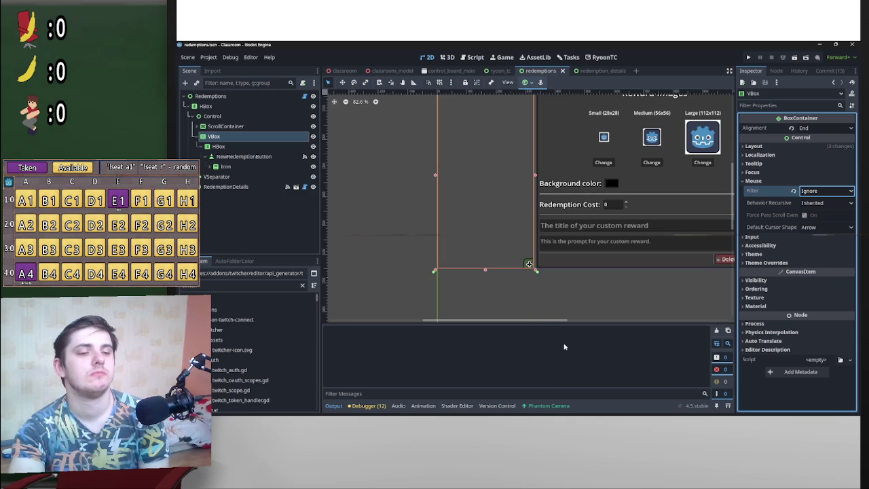
- Give the Control a new mouse filter, set the ScrollContainer's to Stop, and save
click(238, 127)
click(239, 117)
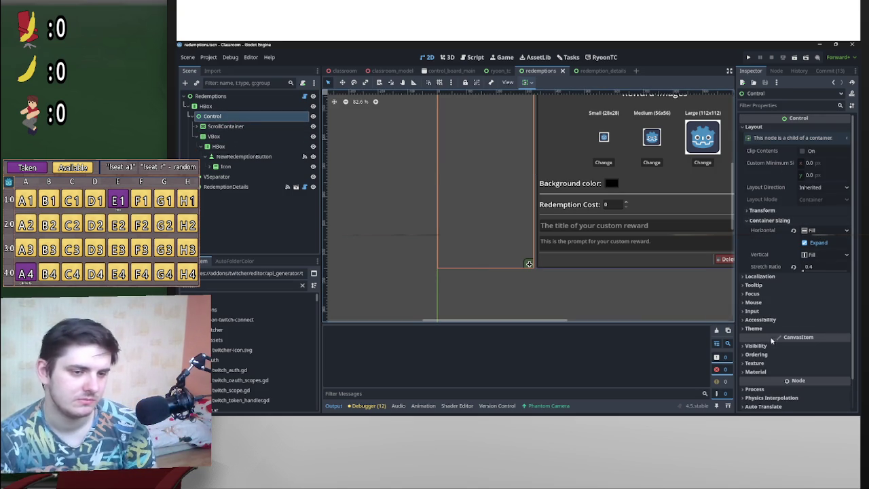
click(769, 295)
click(770, 296)
click(776, 303)
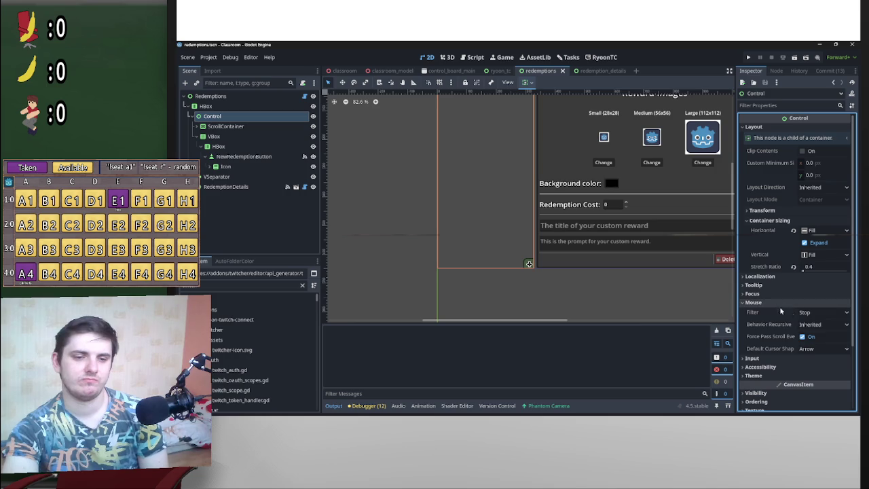
click(823, 312)
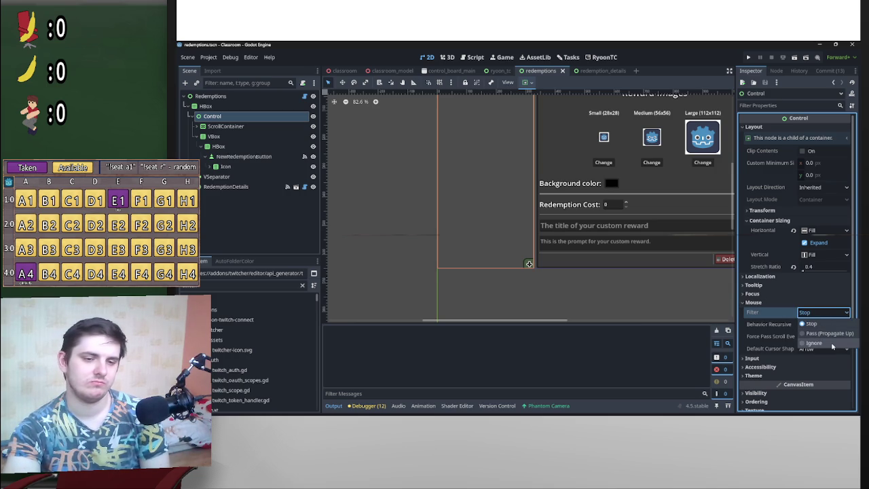
click(832, 344)
click(225, 126)
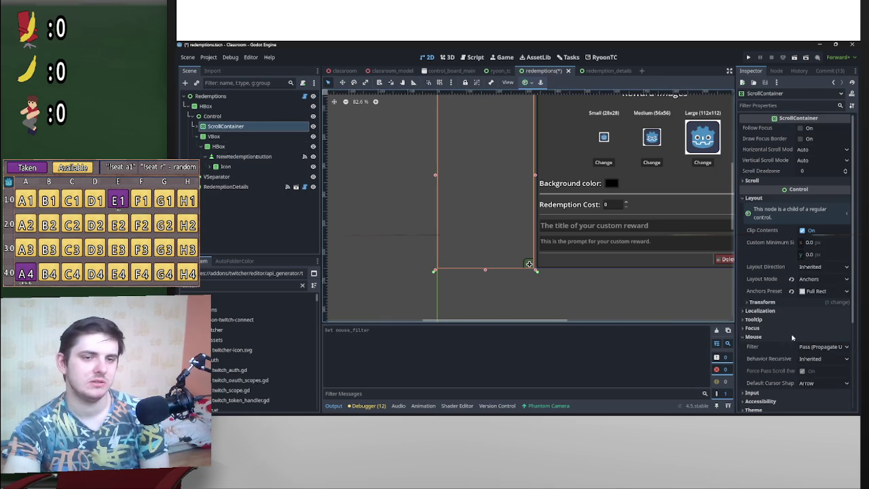
click(823, 347)
click(826, 357)
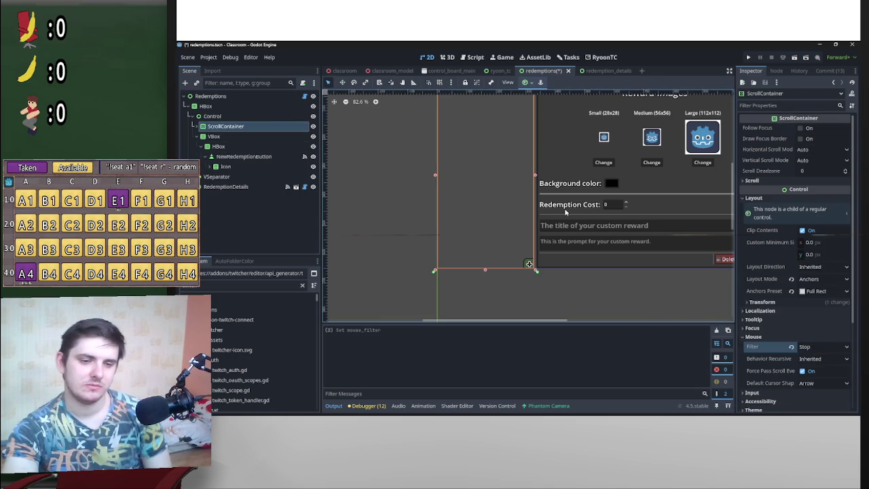
key(ctrl+s)
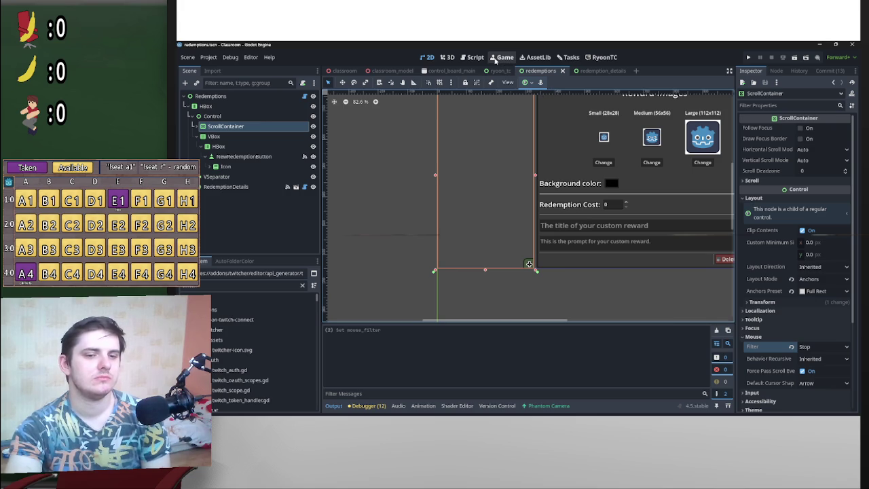
- Set the Control's mouse filter to Pass and run the current scene to test
click(212, 116)
click(822, 312)
click(815, 320)
click(814, 316)
click(825, 341)
click(814, 312)
click(824, 331)
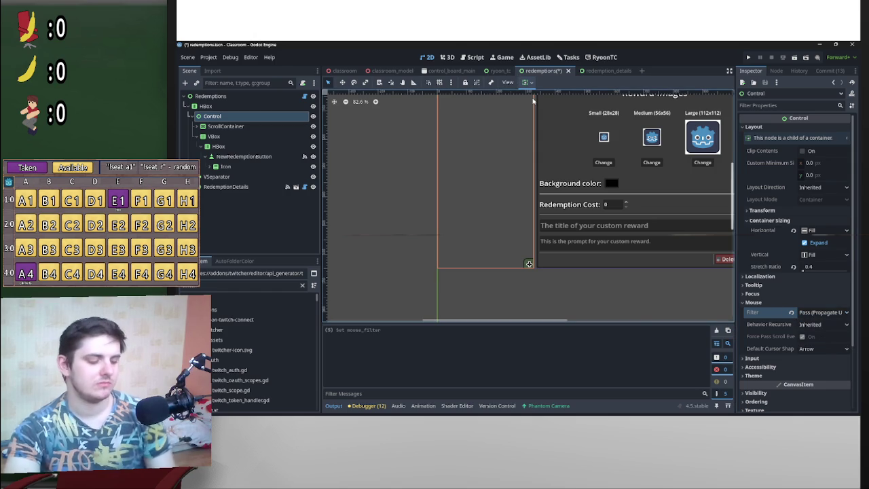
click(784, 59)
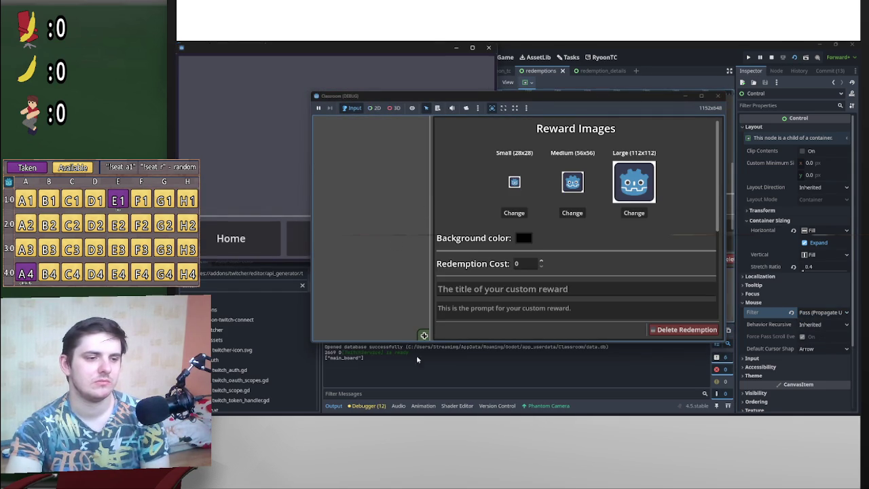
- Stop the game, run the ryoon_tc scene and authorize the app on Twitch
click(718, 96)
click(506, 71)
click(794, 57)
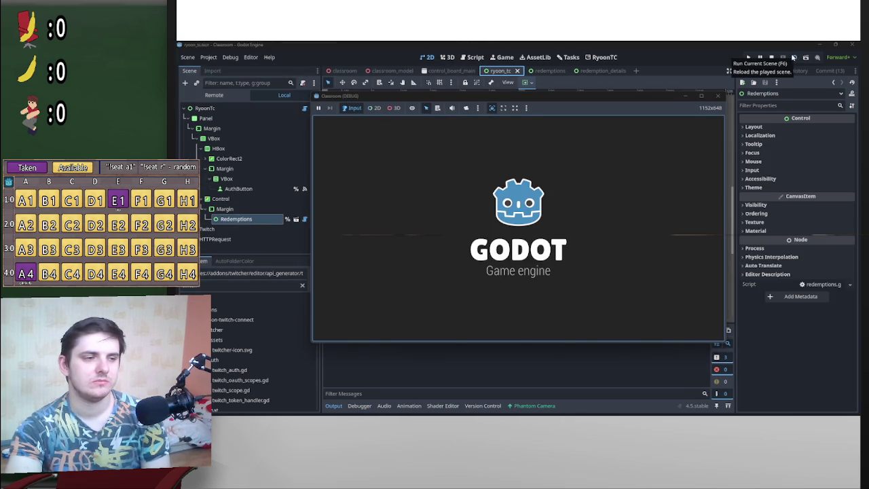
click(717, 126)
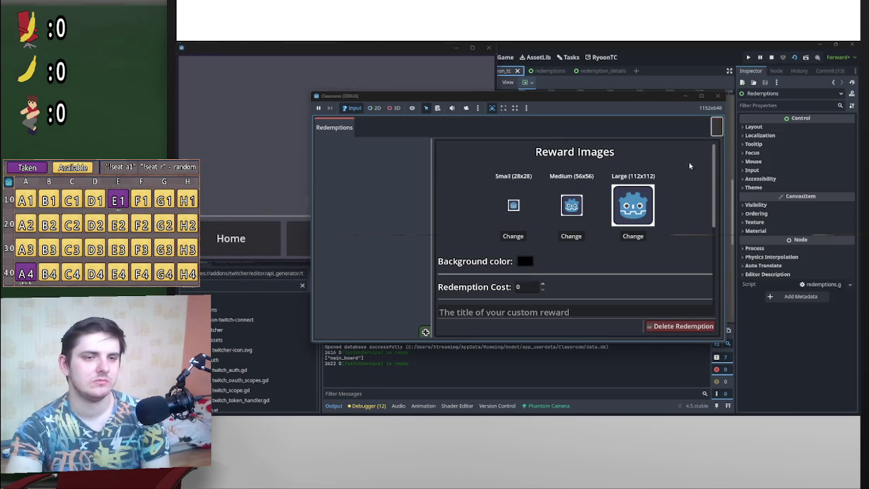
scroll(544, 374, down, 10)
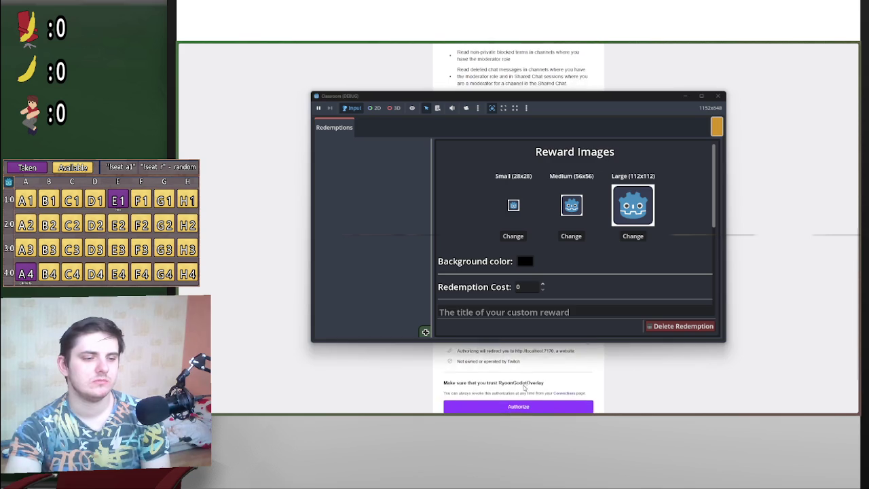
scroll(533, 401, up, 3)
click(533, 401)
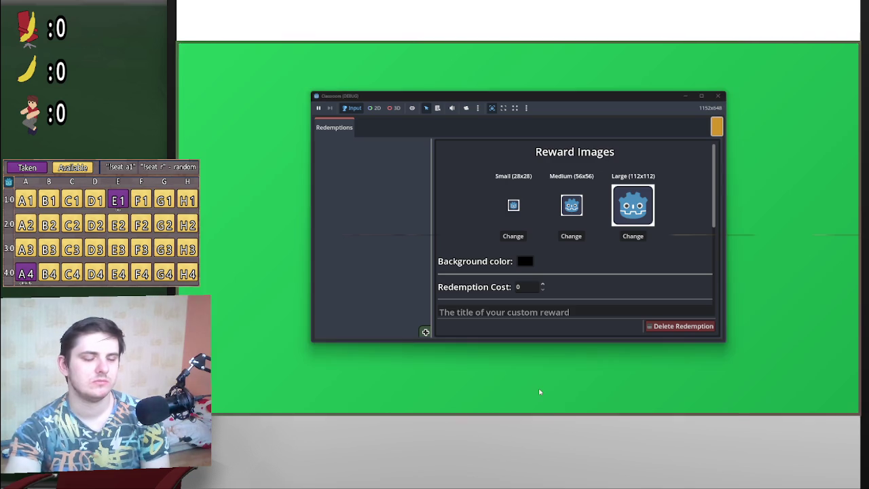
click(818, 46)
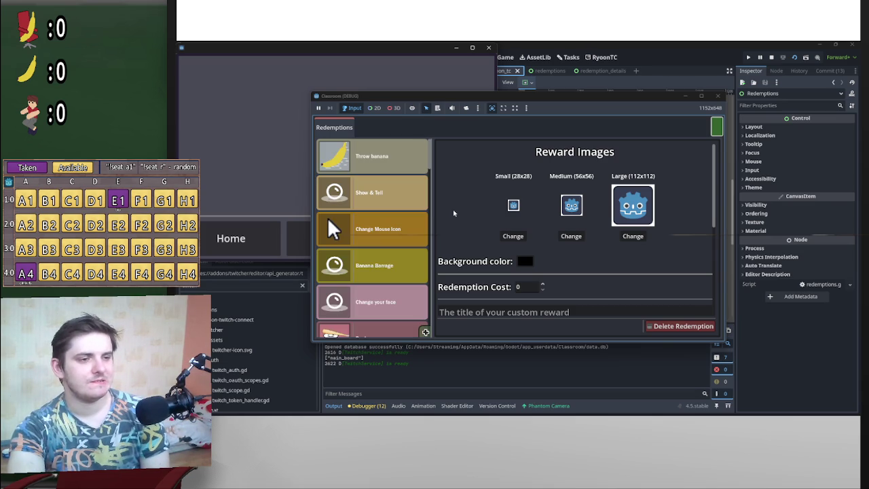
- Stop the Classroom game and open Project Settings to see installed plugins
scroll(392, 233, down, 3)
scroll(394, 231, down, 10)
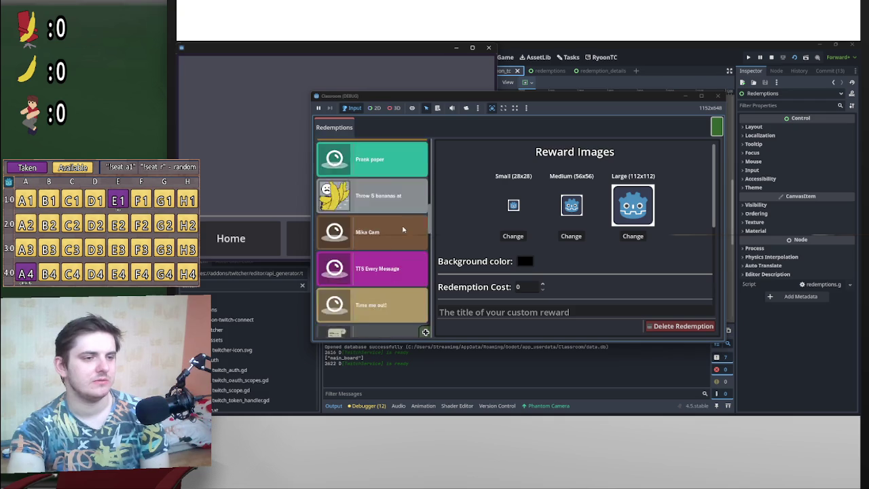
scroll(413, 221, down, 5)
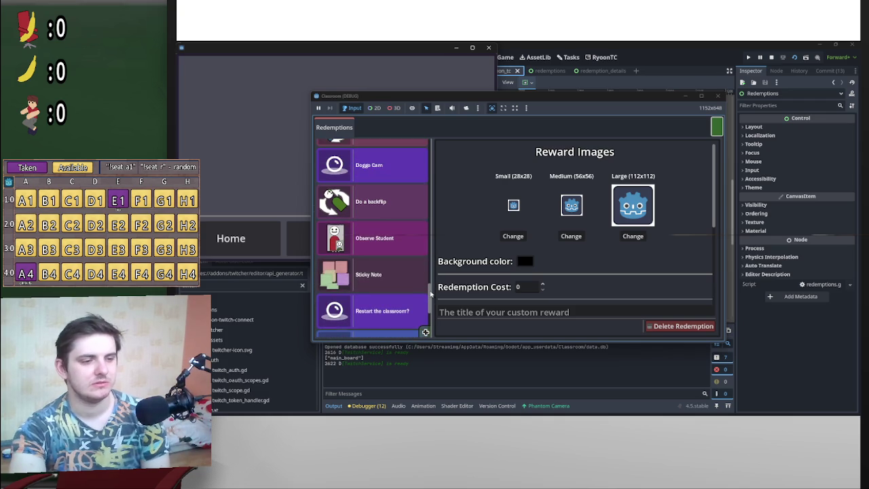
drag(431, 296, 441, 146)
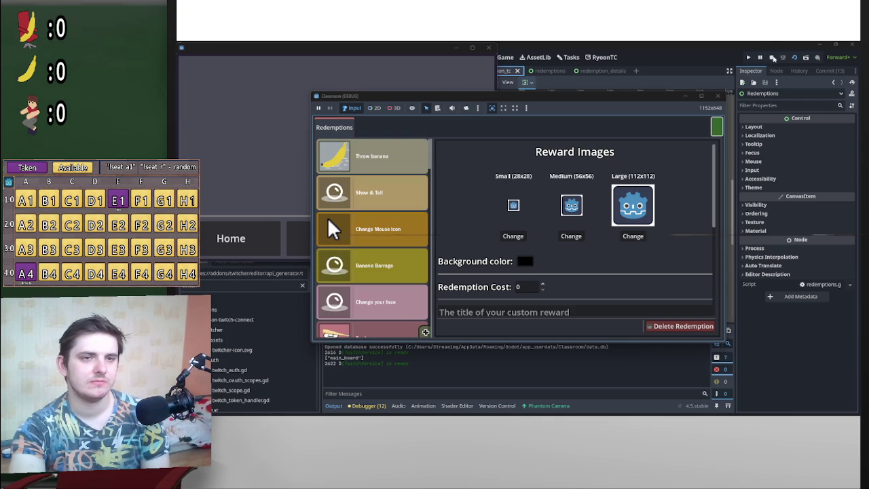
click(772, 57)
click(208, 58)
click(216, 68)
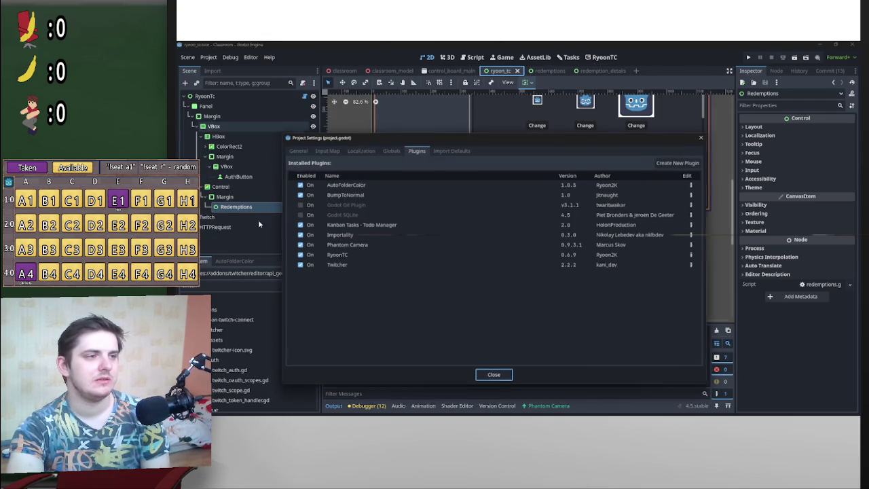
- Close Project Settings and browse the RyoonTC rewards, e.g. Throw Banana At, TTS Message, Doggo Cam
click(498, 378)
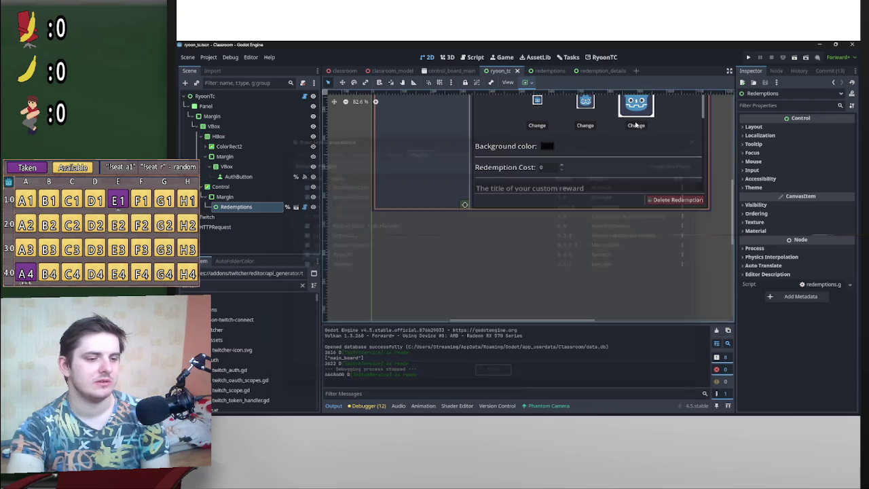
click(606, 57)
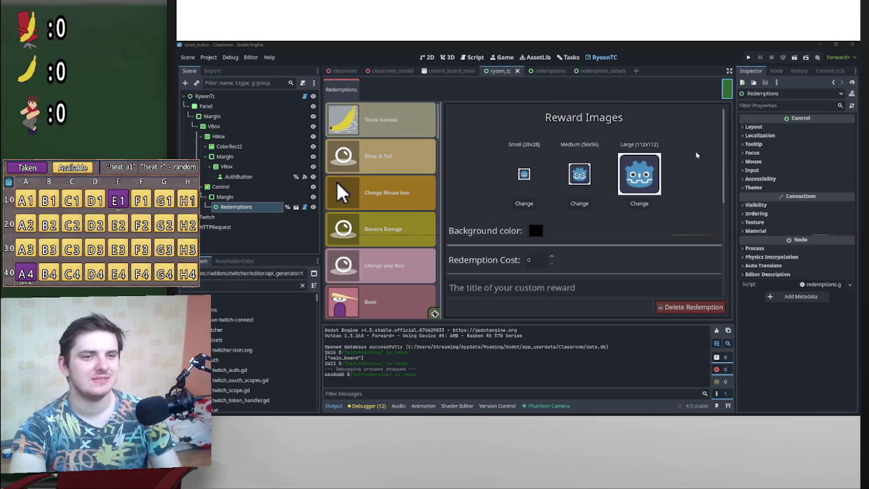
scroll(435, 146, down, 4)
scroll(435, 146, up, 3)
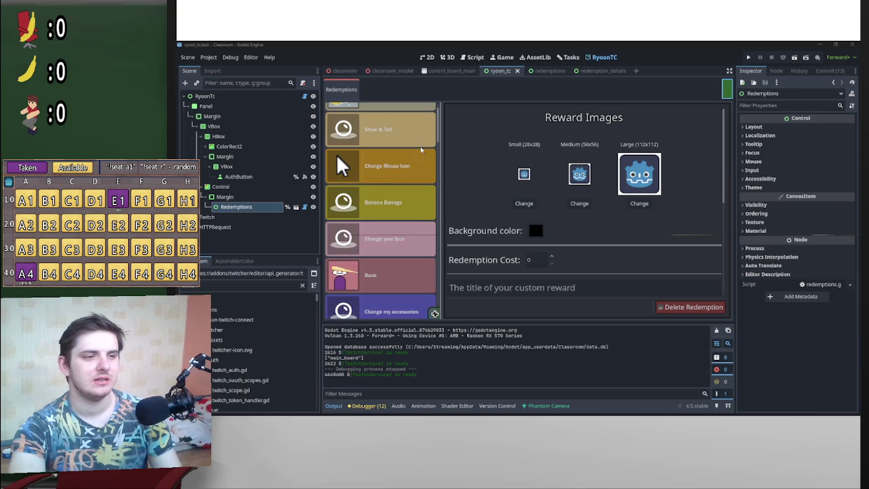
scroll(428, 214, down, 10)
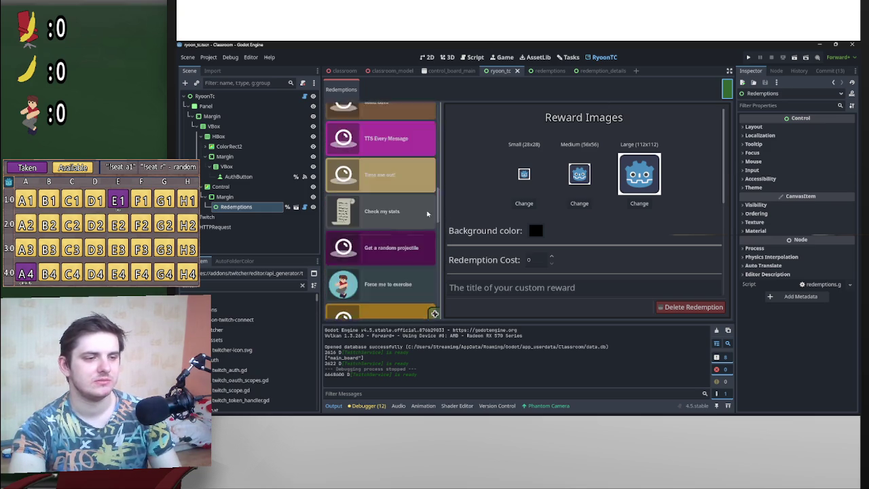
scroll(428, 214, down, 10)
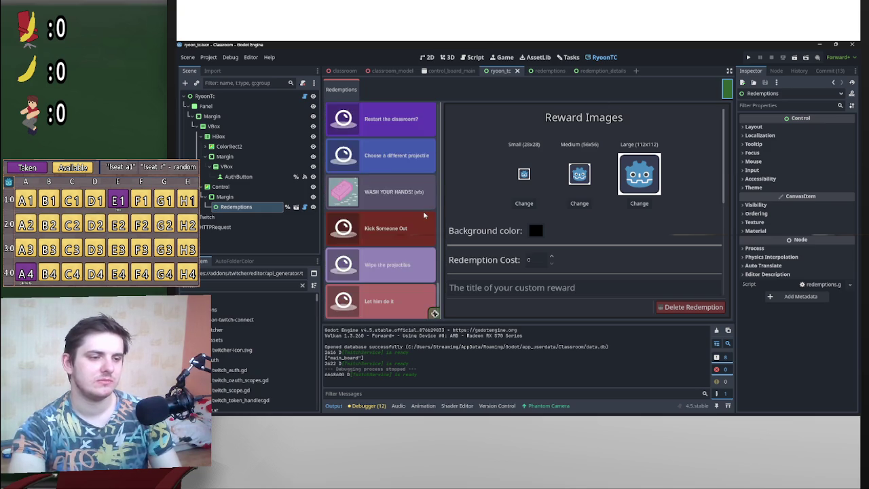
scroll(343, 229, up, 6)
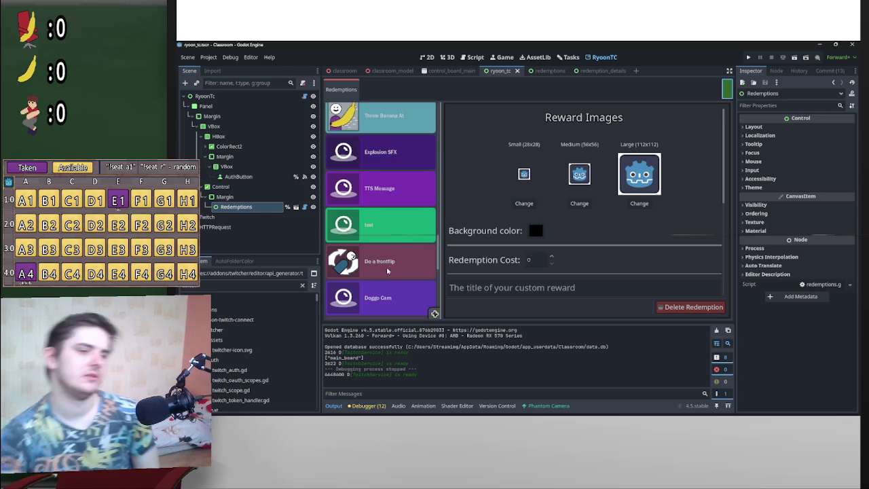
scroll(223, 332, down, 5)
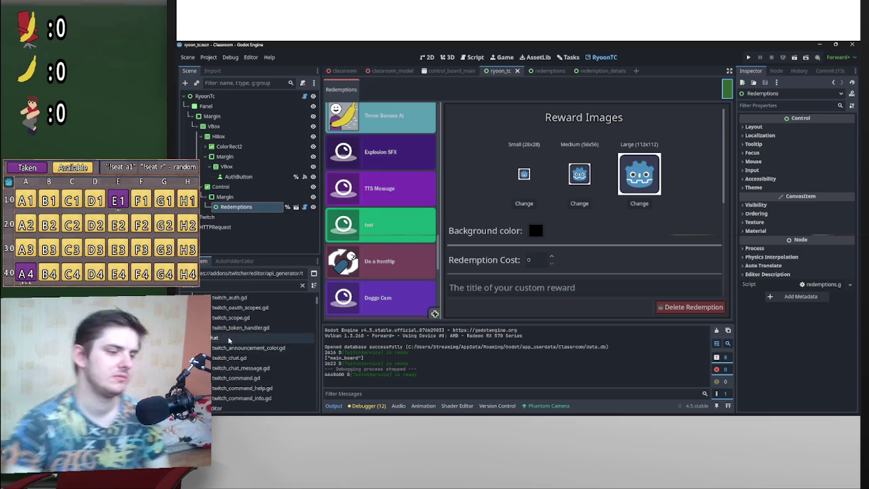
scroll(222, 332, down, 5)
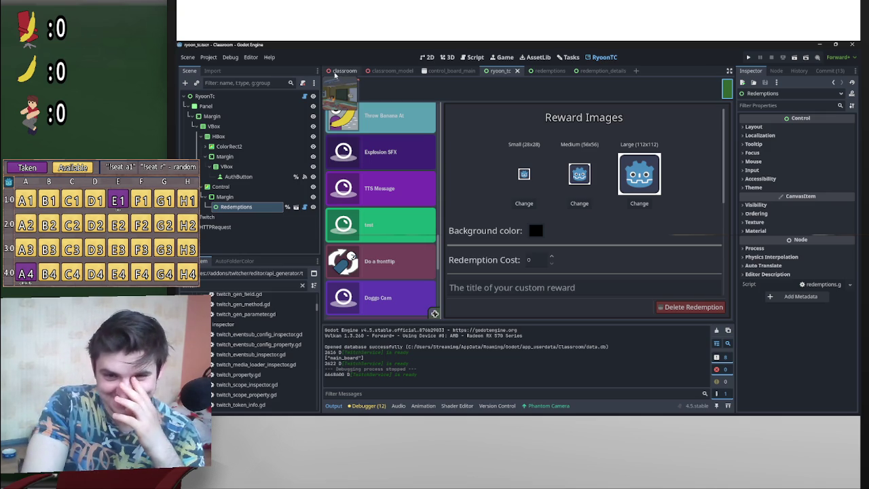
- Review the current panel, then open the redemption_details scene with its Save, Delete and ChoiceBox nodes
scroll(413, 237, down, 2)
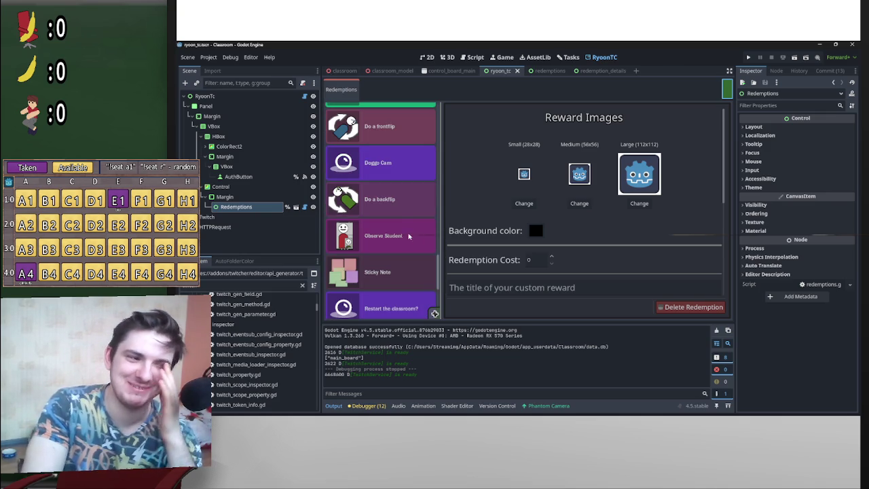
scroll(407, 235, down, 5)
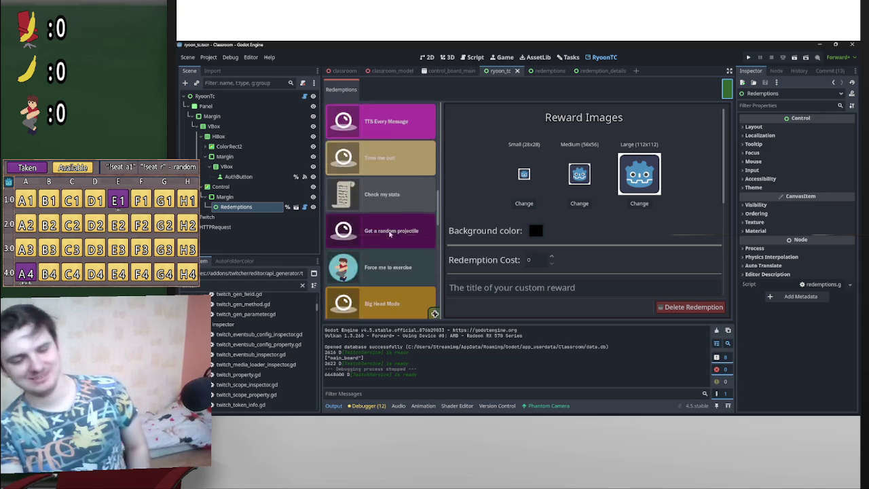
scroll(390, 232, up, 2)
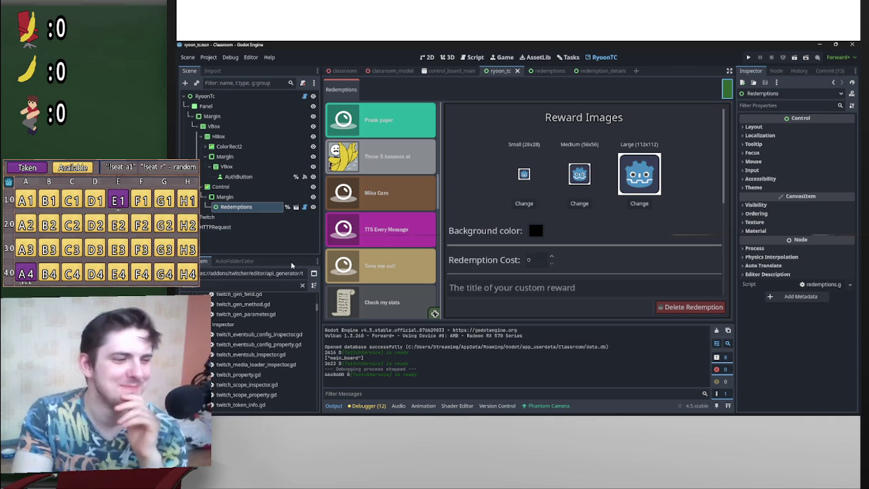
scroll(316, 319, up, 5)
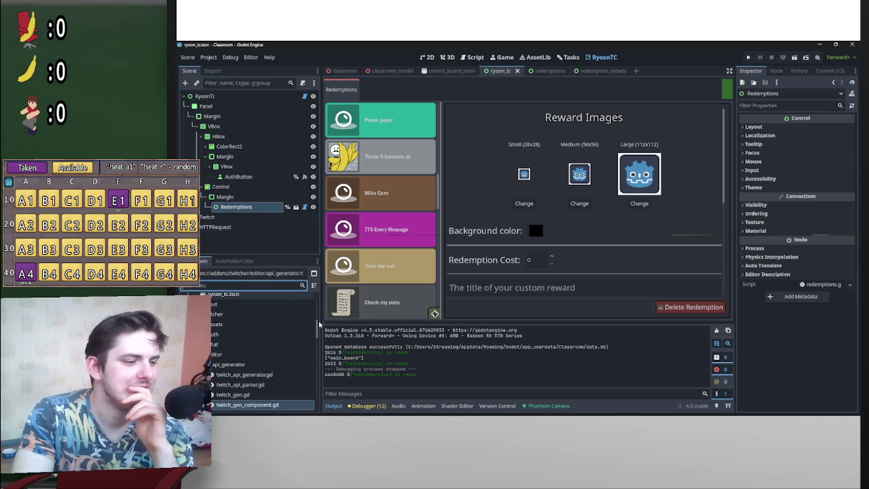
scroll(316, 320, up, 3)
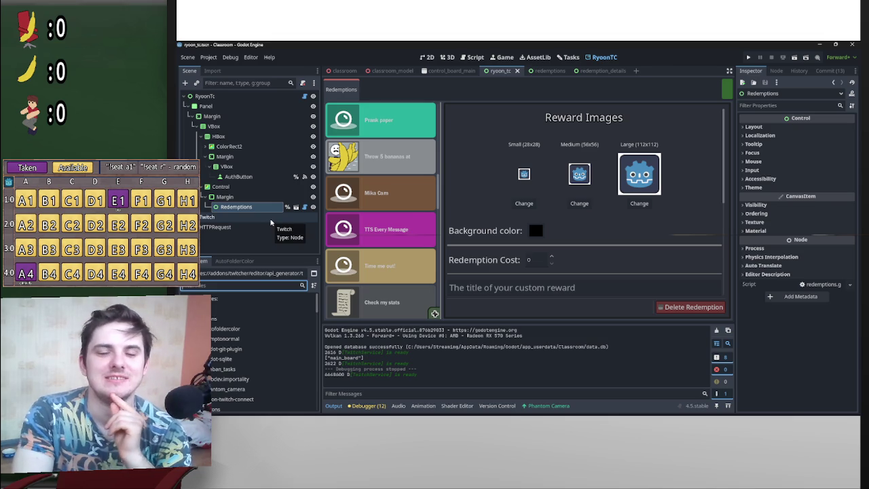
scroll(380, 218, down, 3)
scroll(409, 221, up, 6)
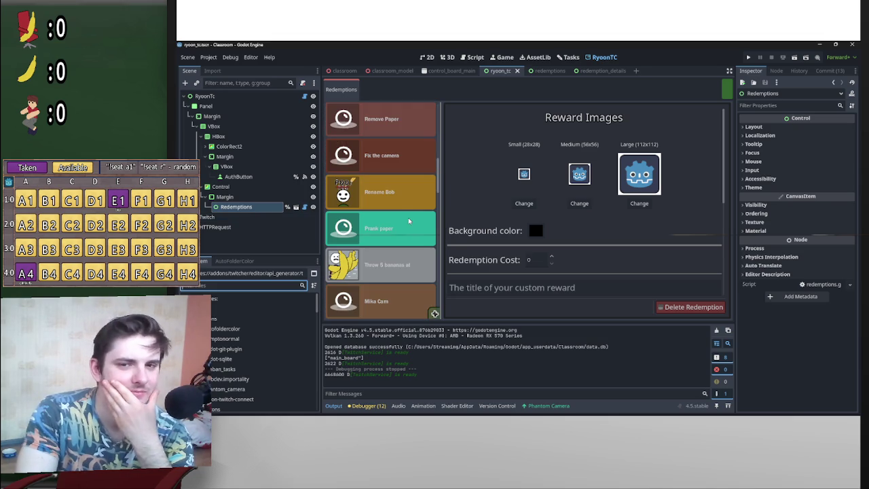
scroll(404, 218, up, 3)
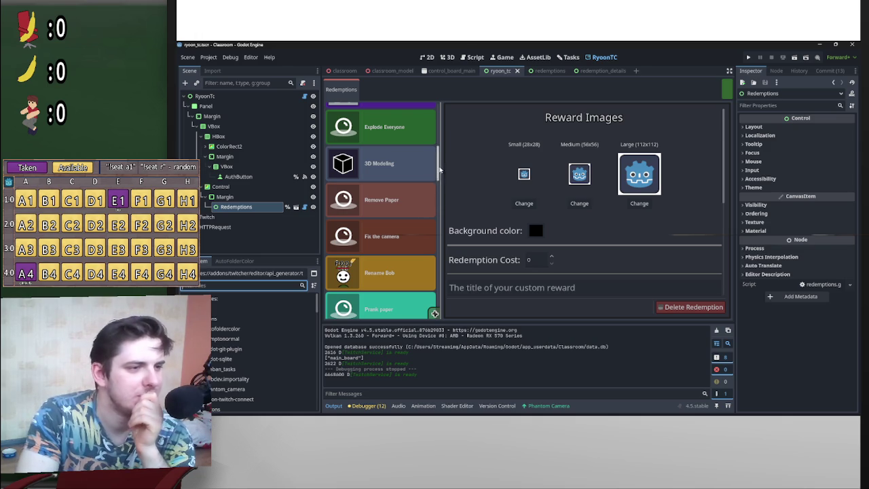
scroll(445, 210, down, 5)
scroll(445, 216, down, 5)
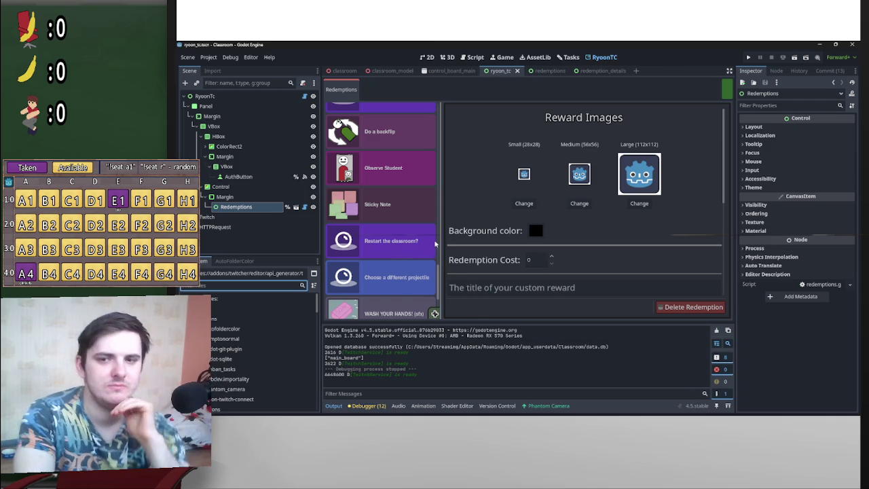
scroll(441, 278, down, 3)
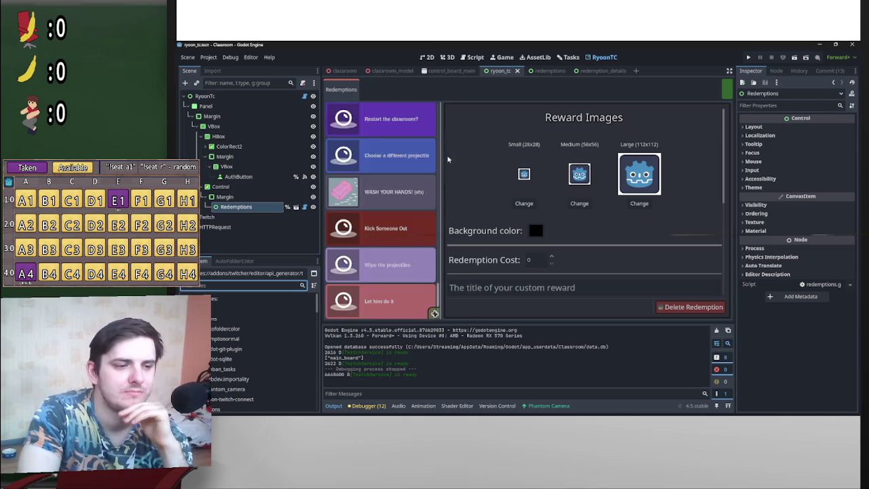
scroll(439, 203, up, 5)
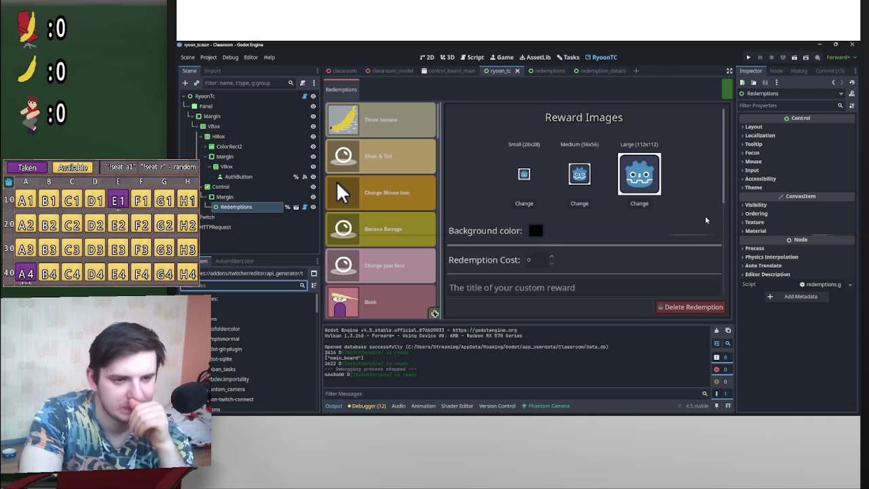
drag(726, 183, 727, 289)
scroll(726, 289, down, 2)
scroll(652, 203, up, 5)
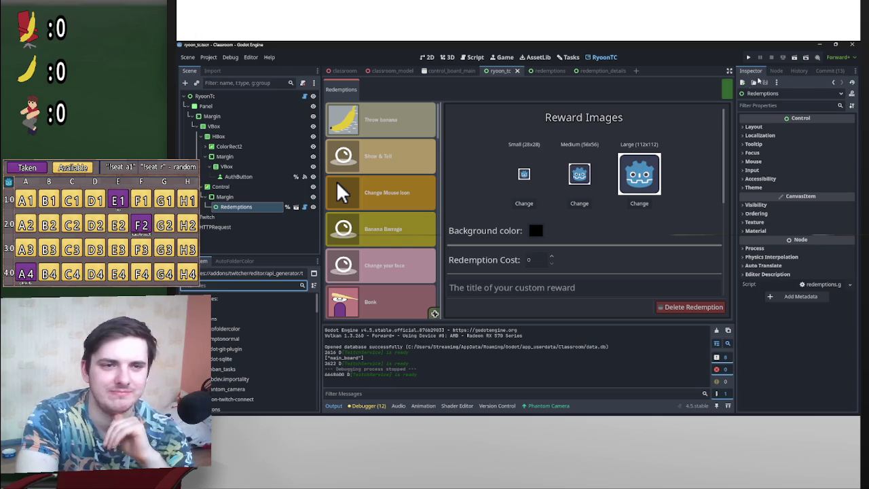
scroll(724, 179, down, 2)
scroll(727, 159, up, 2)
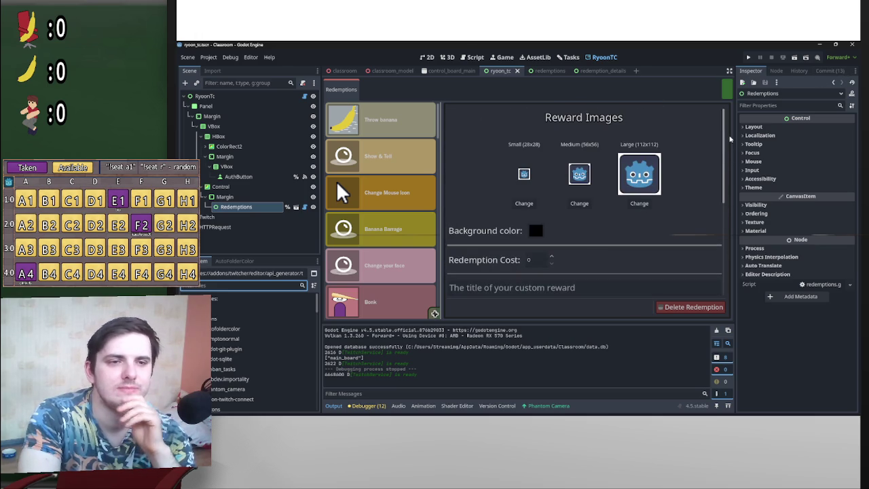
click(595, 71)
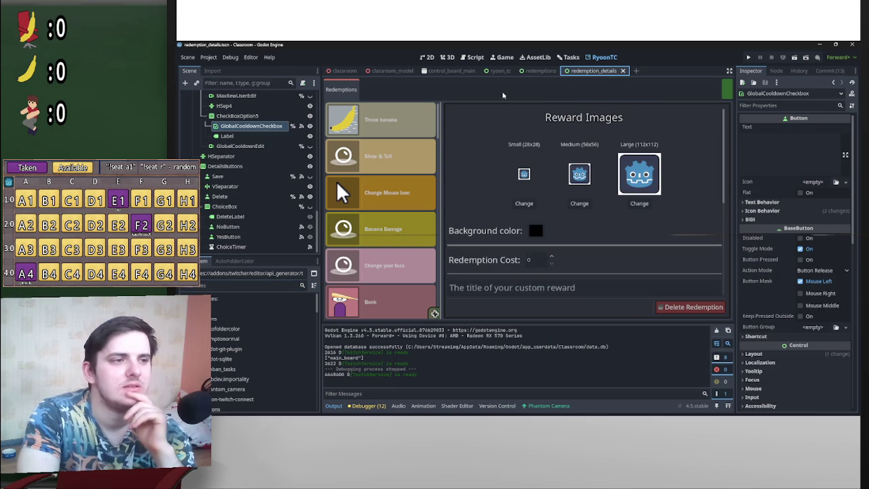
scroll(309, 231, up, 3)
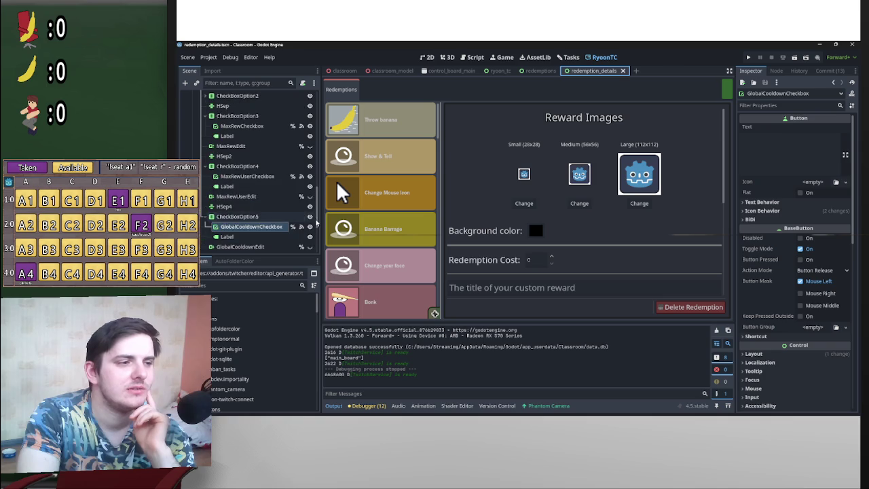
scroll(309, 256, down, 5)
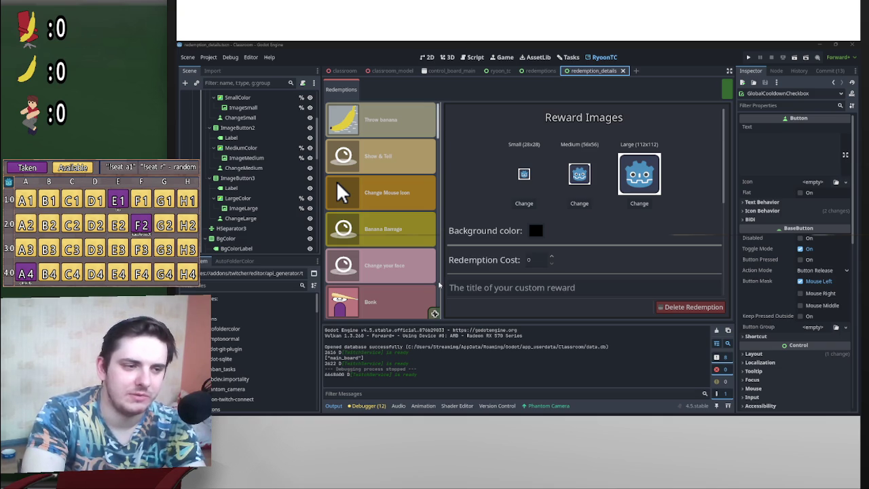
scroll(438, 284, down, 5)
scroll(432, 253, down, 3)
scroll(436, 135, up, 10)
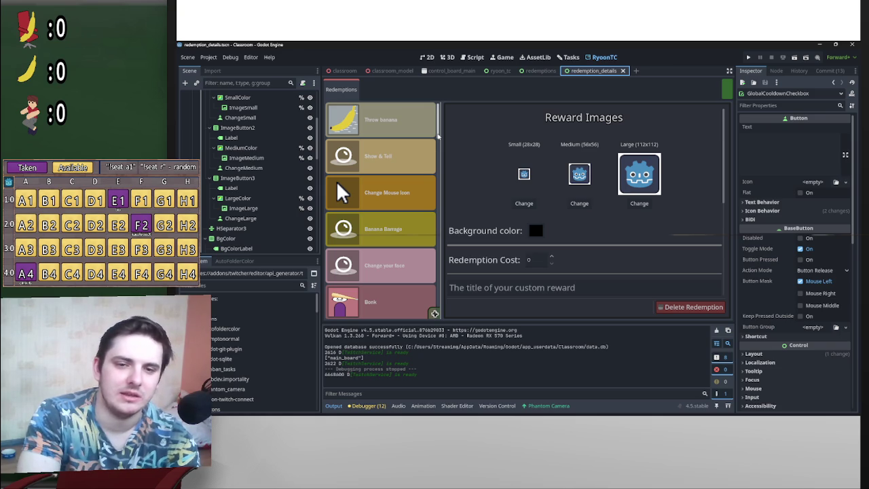
mouse_move(438, 136)
mouse_down()
mouse_move(439, 239)
mouse_move(442, 140)
mouse_up()
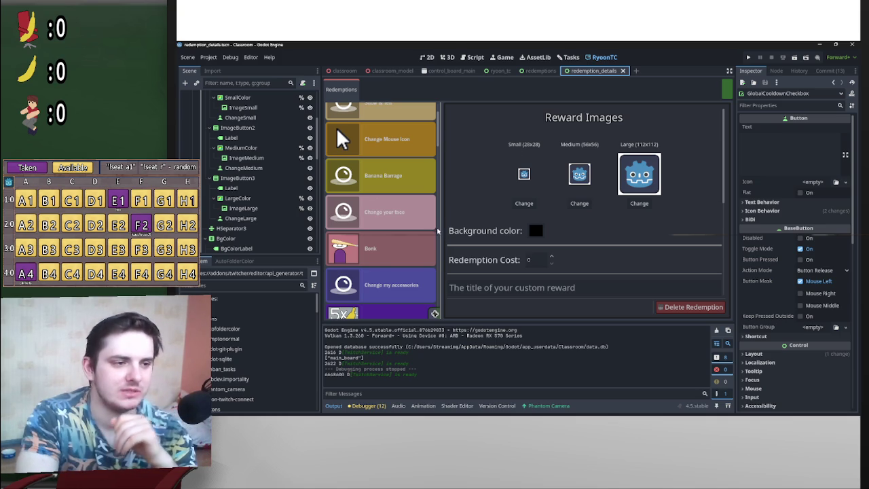
drag(439, 129, 439, 262)
scroll(439, 263, up, 10)
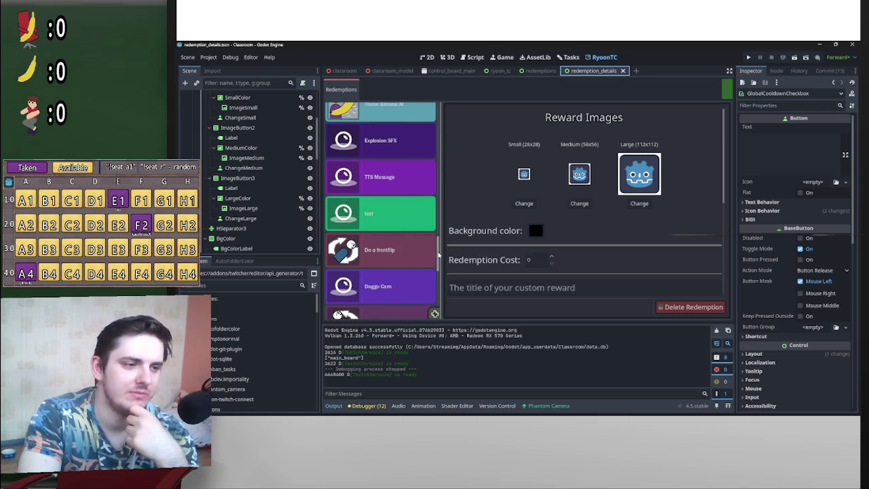
drag(438, 239, 439, 102)
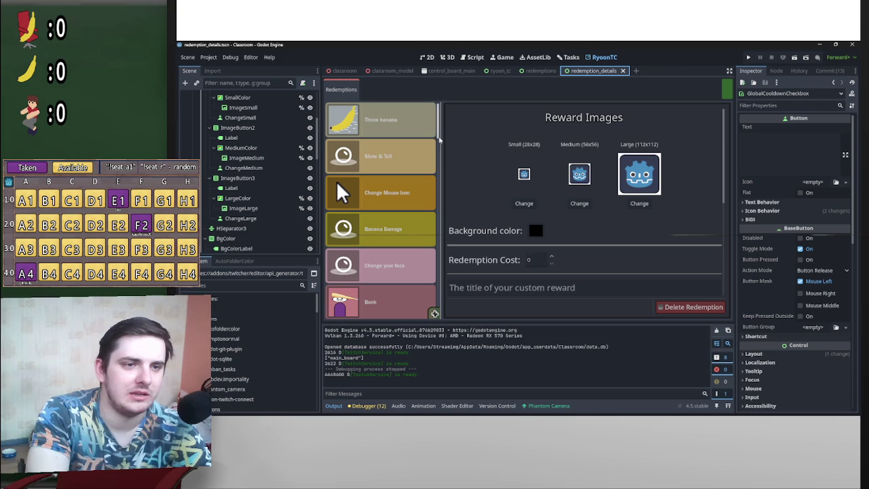
scroll(439, 149, down, 5)
scroll(438, 150, up, 10)
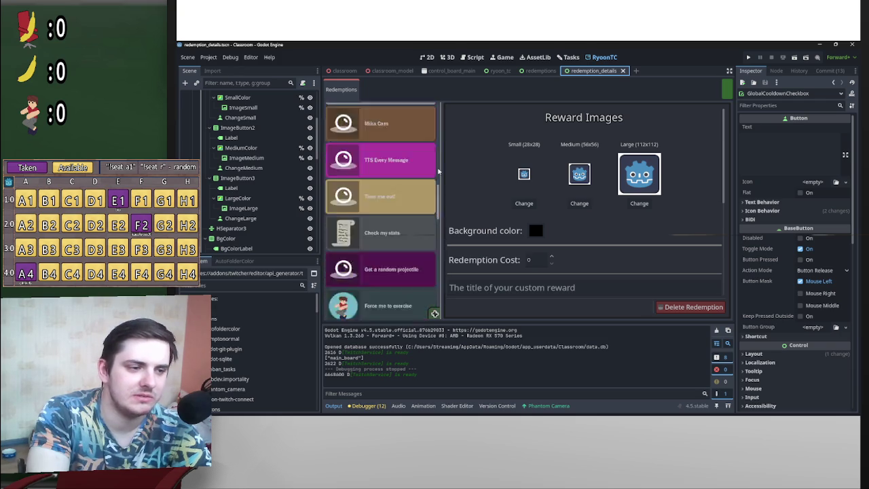
scroll(445, 175, down, 10)
scroll(438, 285, down, 5)
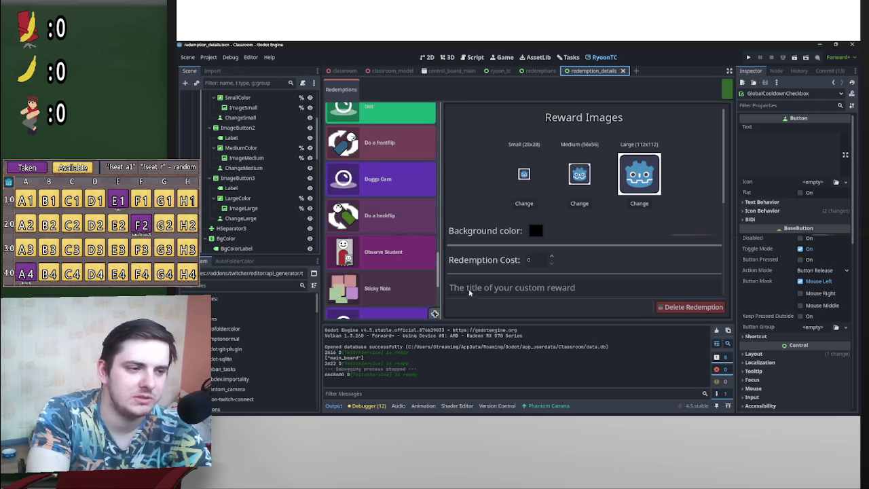
scroll(446, 252, up, 10)
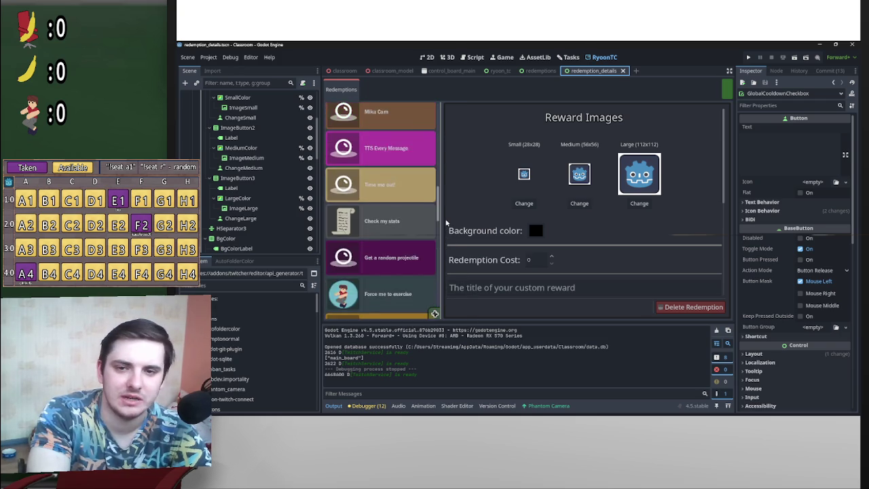
scroll(438, 184, down, 5)
scroll(435, 238, down, 5)
scroll(430, 299, up, 10)
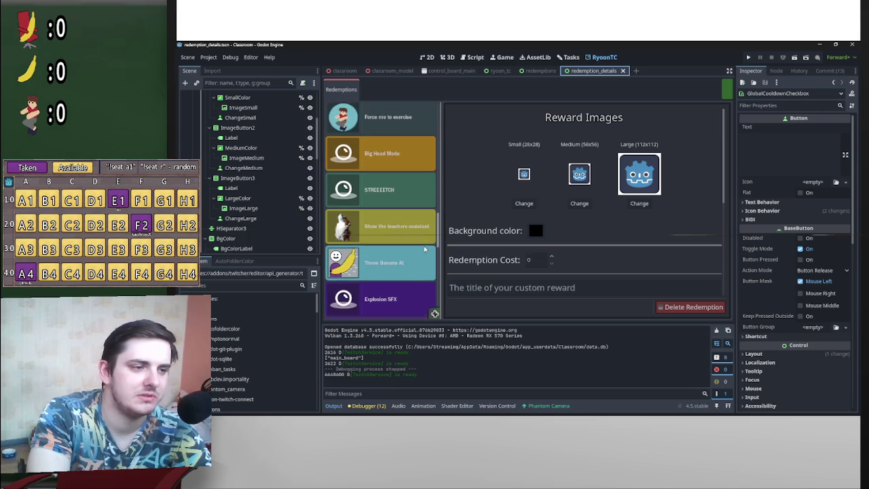
scroll(431, 217, up, 5)
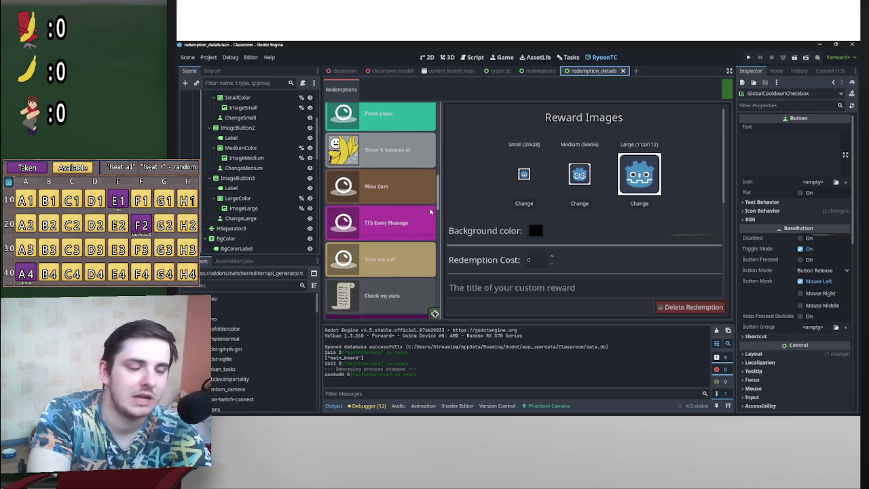
scroll(433, 199, up, 5)
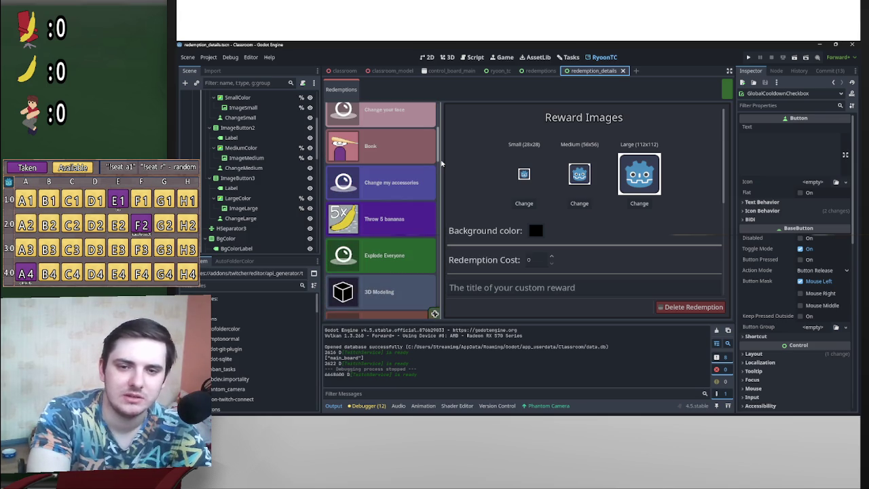
scroll(441, 156, up, 5)
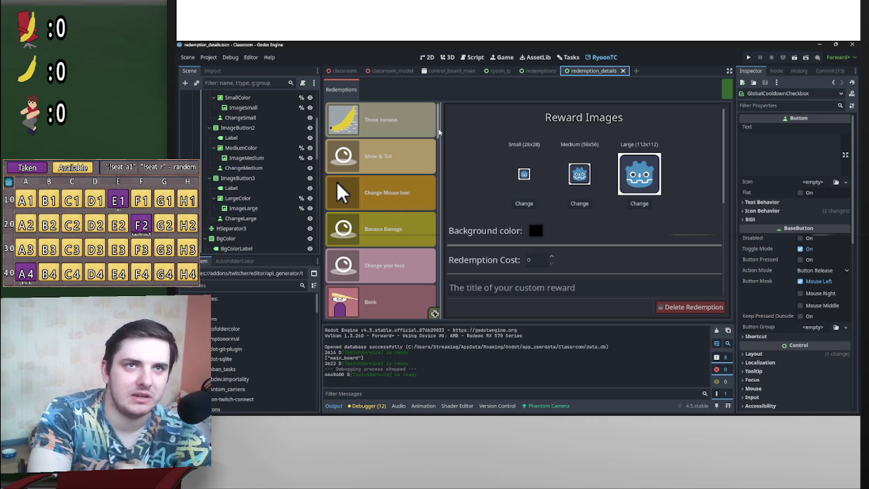
scroll(439, 133, down, 5)
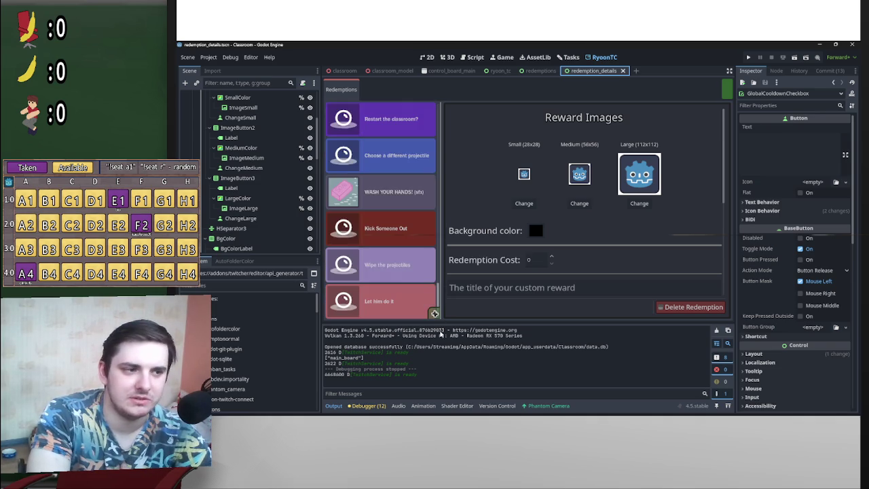
scroll(438, 121, up, 5)
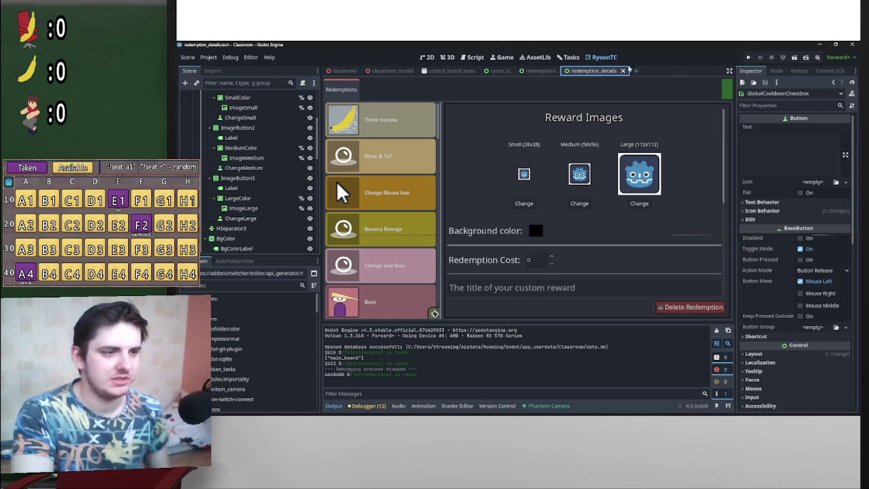
- Bring the running Classroom game window to the front with Alt+Tab
mouse_move(725, 124)
mouse_down()
mouse_move(718, 255)
mouse_move(732, 118)
mouse_up()
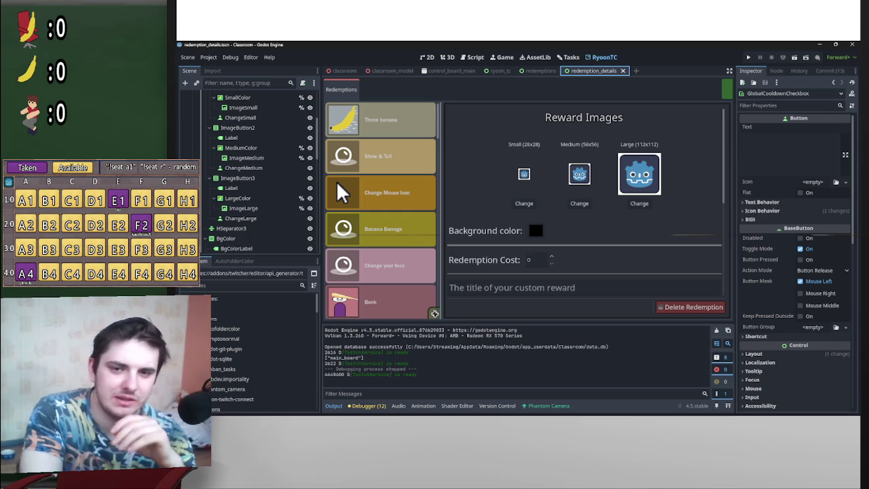
key(alt+Tab)
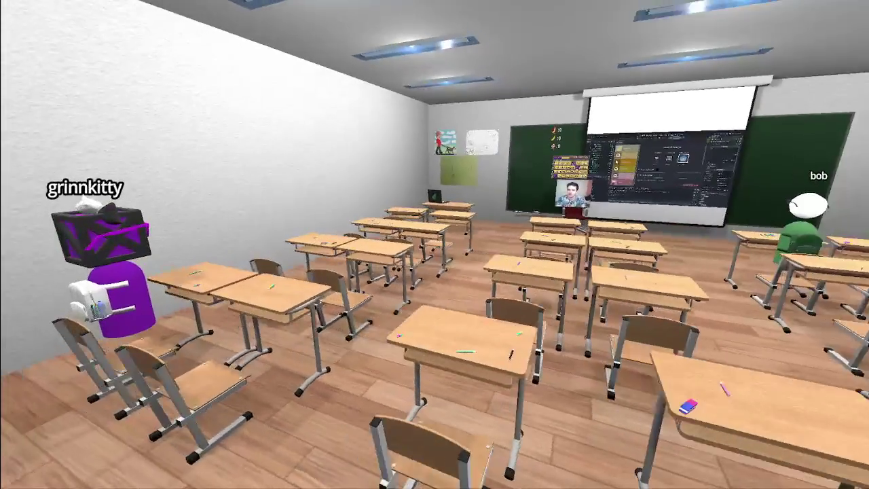
- Walk forward through the 3D classroom with the W key
key(w)
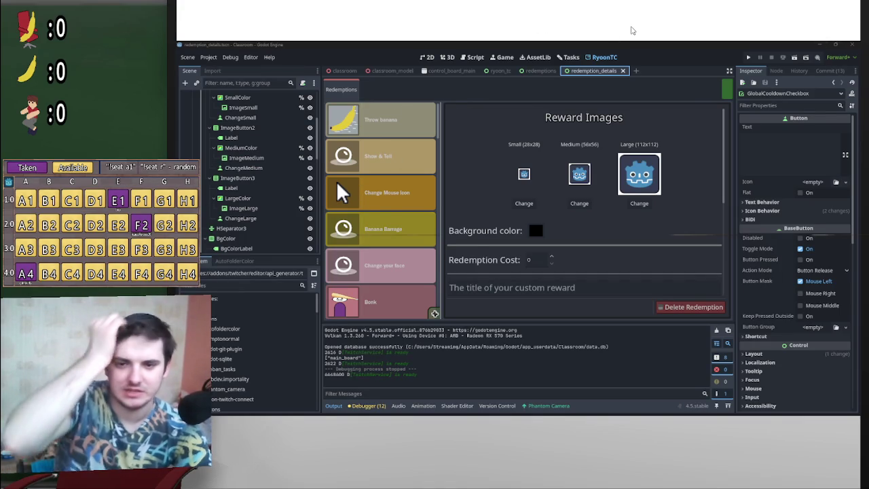
key(alt+Tab)
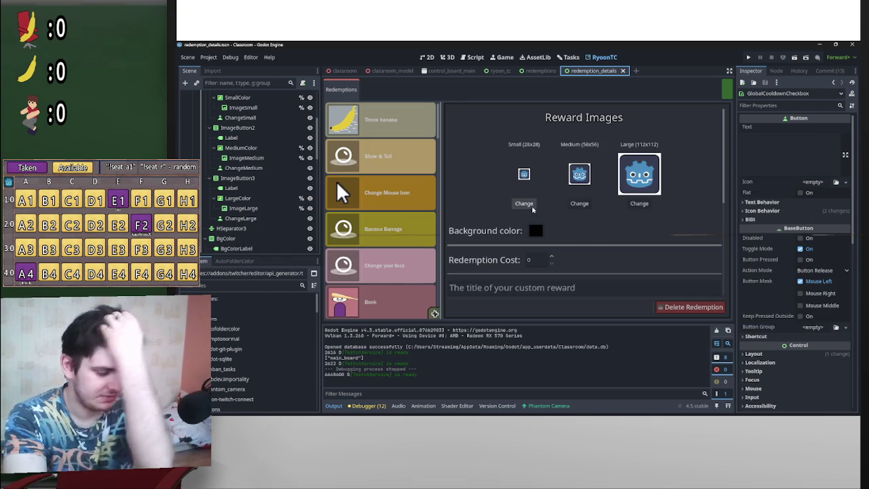
key(alt+Tab)
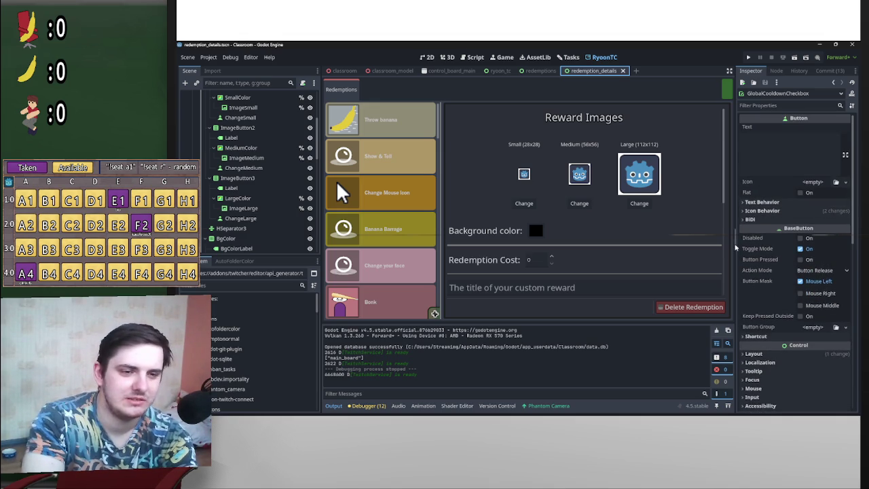
mouse_move(742, 238)
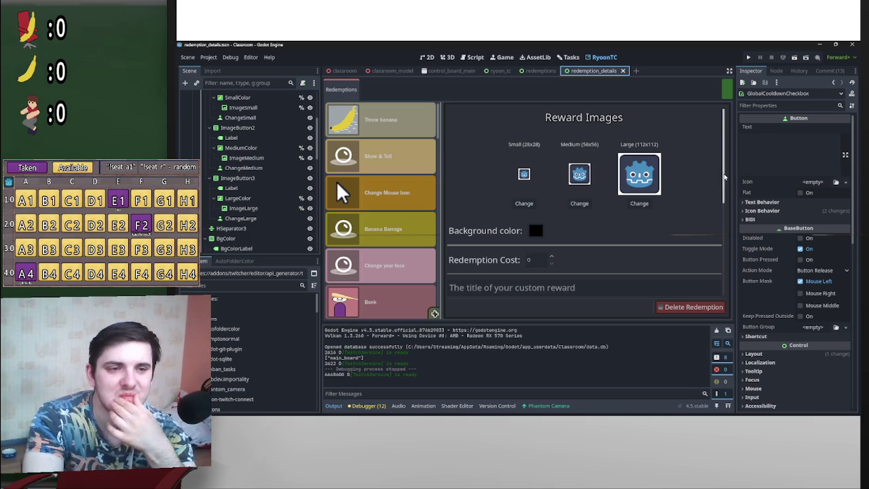
scroll(713, 171, down, 5)
scroll(713, 171, up, 5)
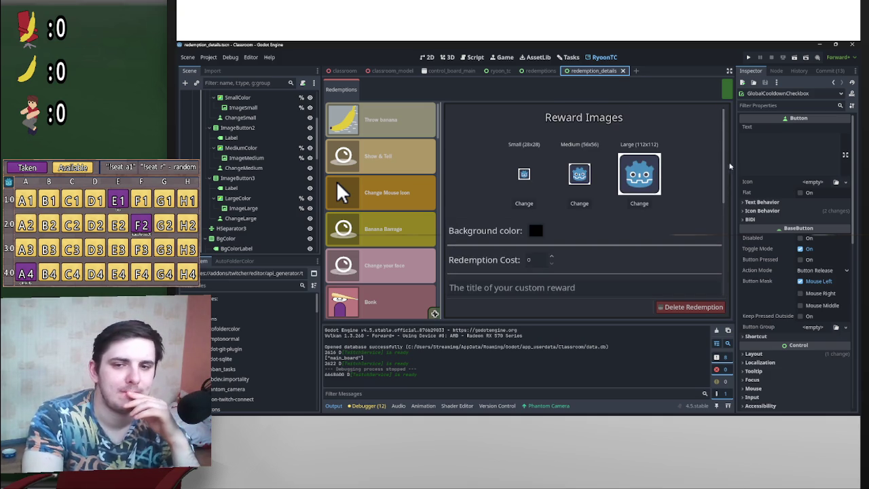
drag(723, 175, 735, 283)
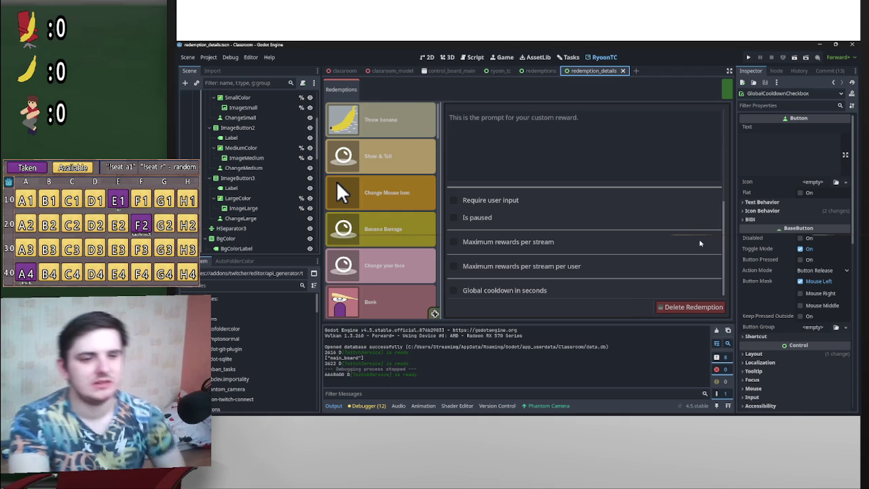
- Show the redemption_details script where _on_delete_pressed awaits choice_made before deleting
scroll(392, 229, down, 5)
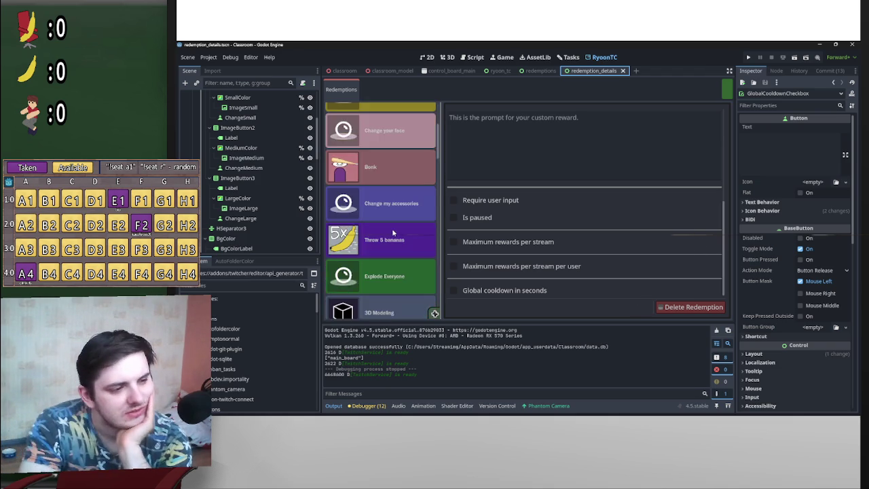
scroll(406, 257, down, 2)
scroll(406, 257, down, 1)
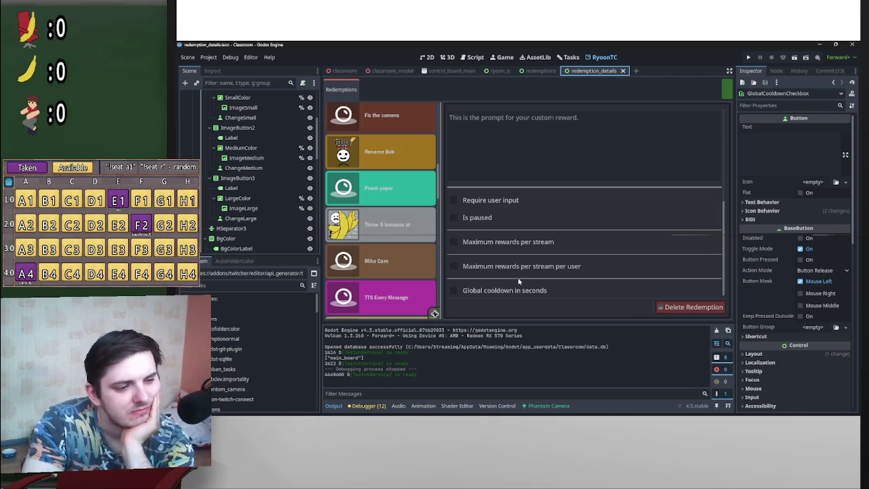
scroll(561, 269, up, 5)
scroll(562, 268, up, 2)
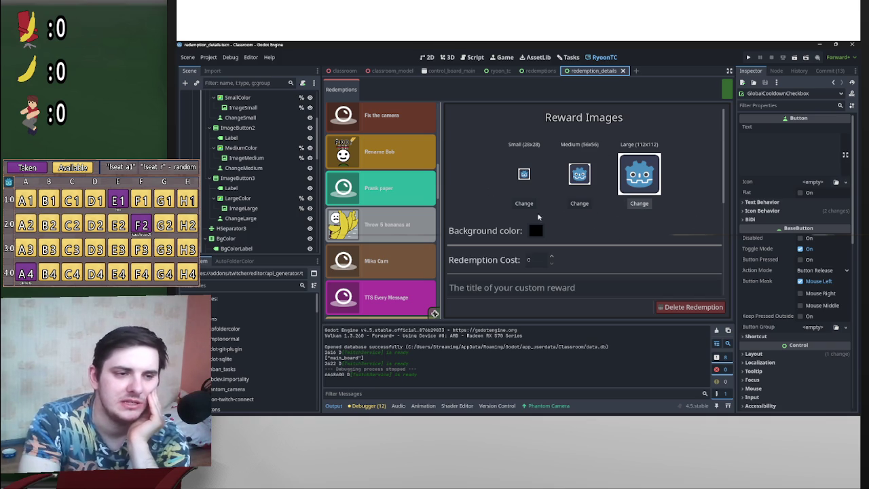
click(470, 60)
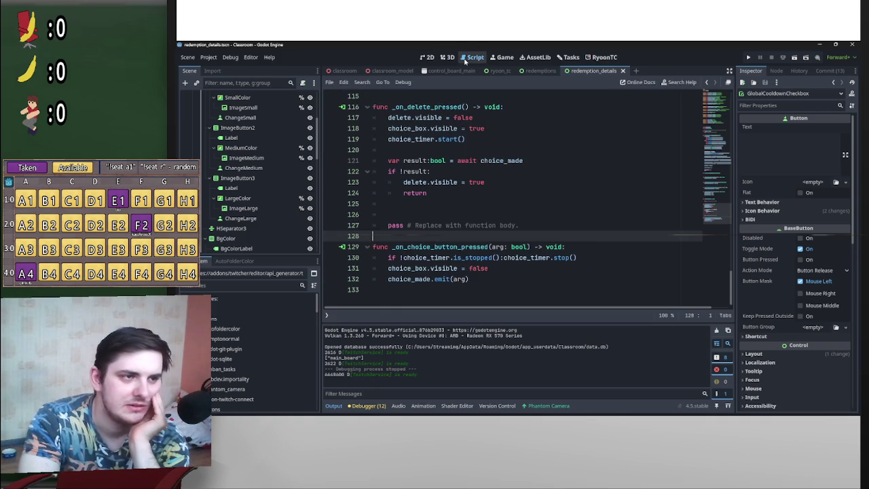
- Cycle through the Game, AssetLib and Tasks views, reopen redemption_details and select ChangeSmall
scroll(637, 209, up, 4)
click(503, 57)
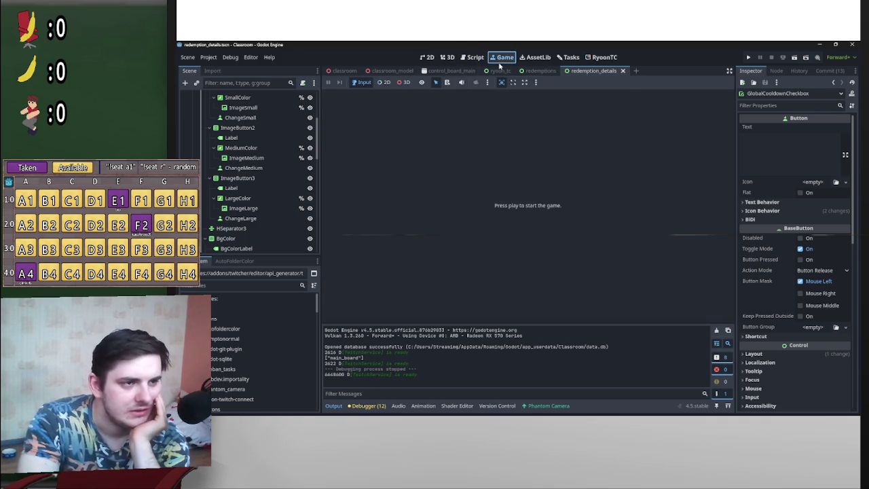
click(536, 57)
click(578, 59)
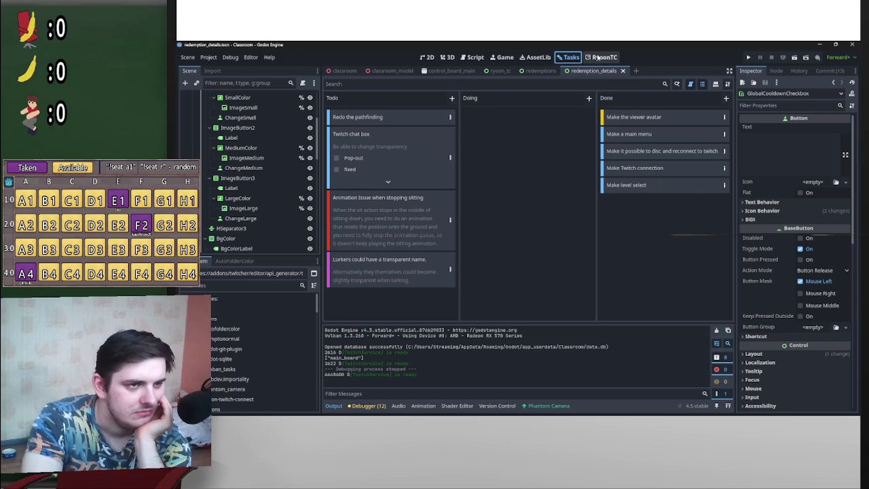
click(556, 70)
click(595, 71)
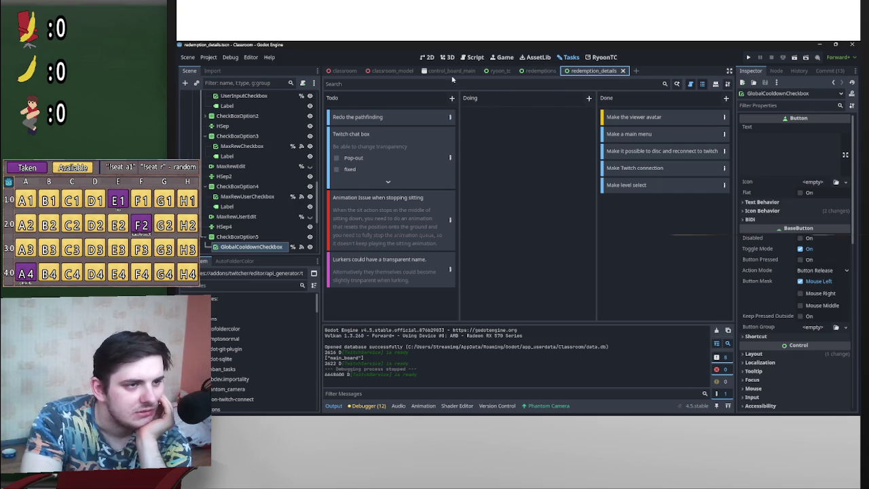
click(447, 57)
click(261, 186)
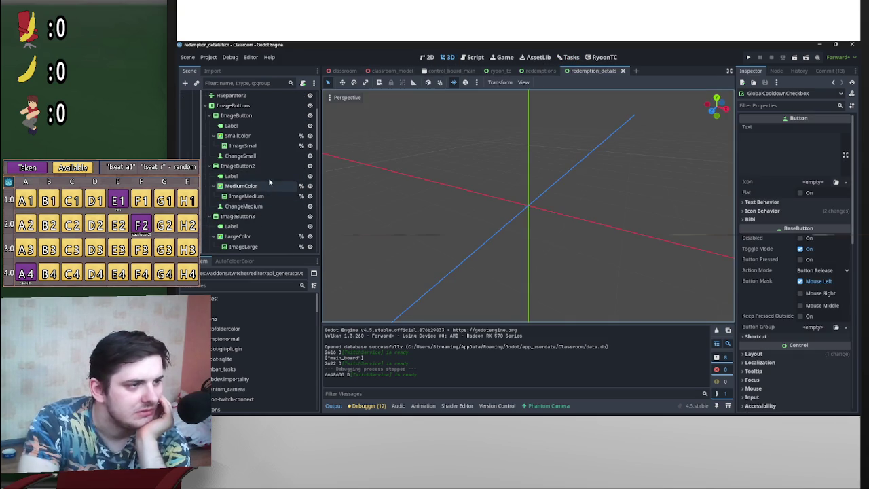
scroll(268, 197, up, 3)
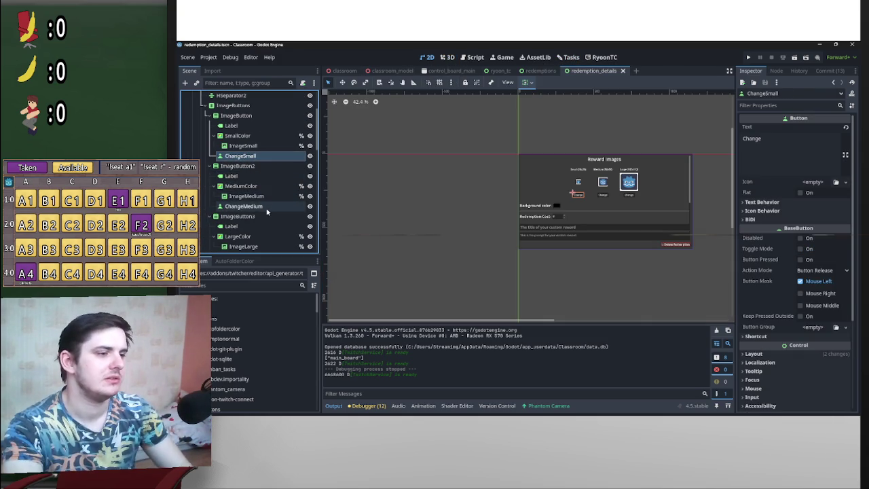
ctrl+click(251, 206)
scroll(258, 190, down, 2)
click(776, 70)
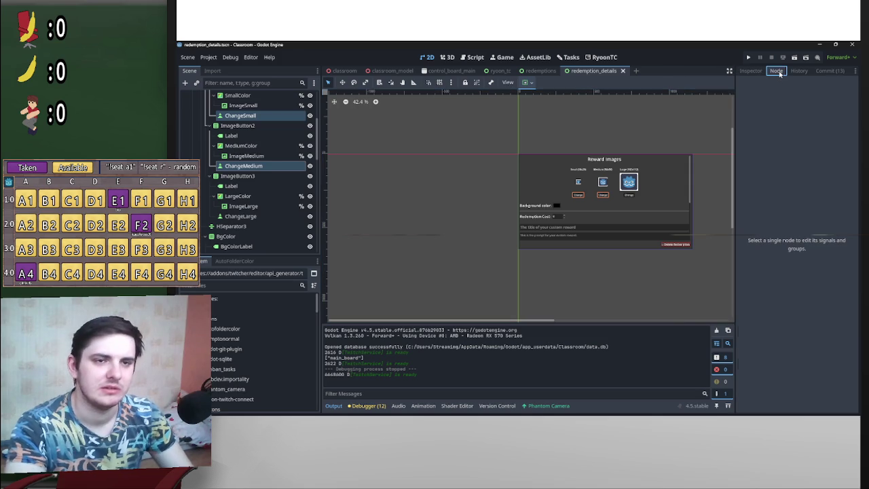
ctrl+click(273, 216)
key(Delete)
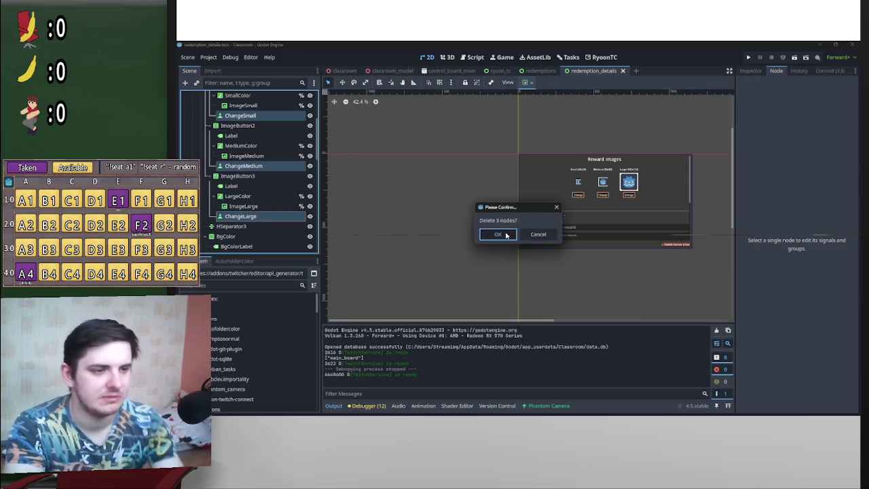
click(498, 234)
scroll(588, 183, up, 4)
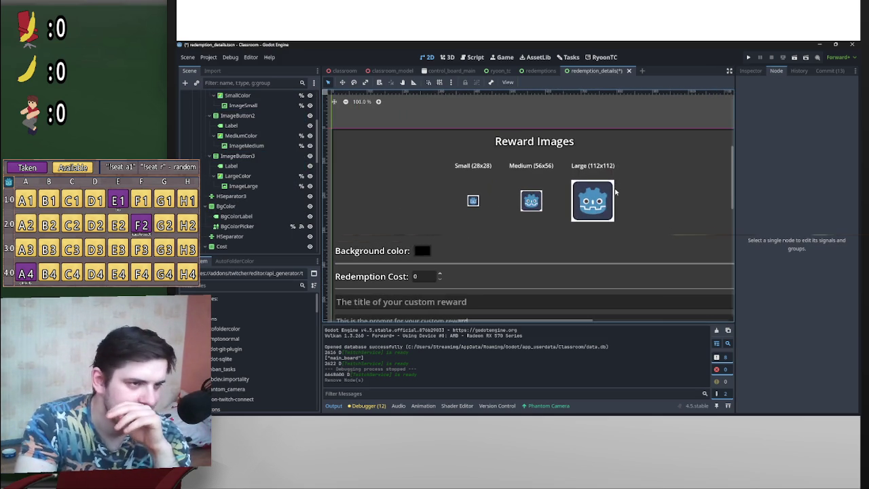
scroll(649, 204, up, 1)
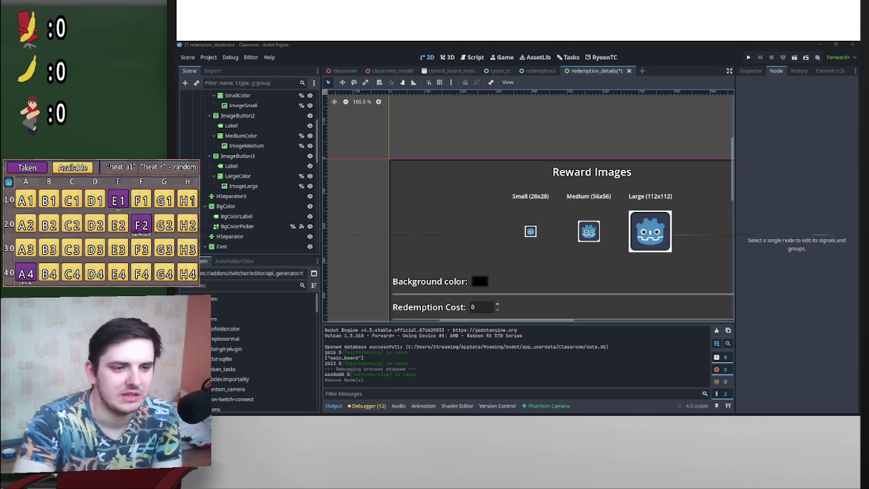
- Inspect the Reward Images panel's Small, Medium and Large icons and save redemption_details
click(604, 322)
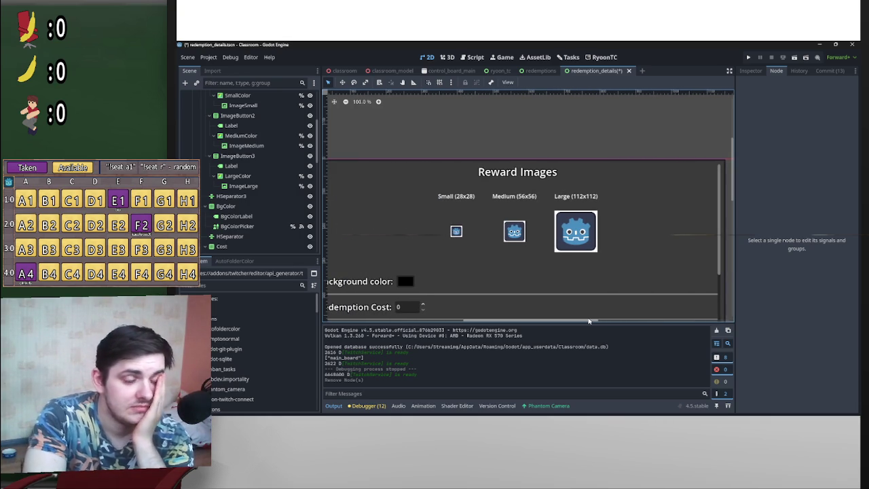
mouse_move(733, 196)
mouse_down()
mouse_move(733, 258)
mouse_move(725, 216)
mouse_up()
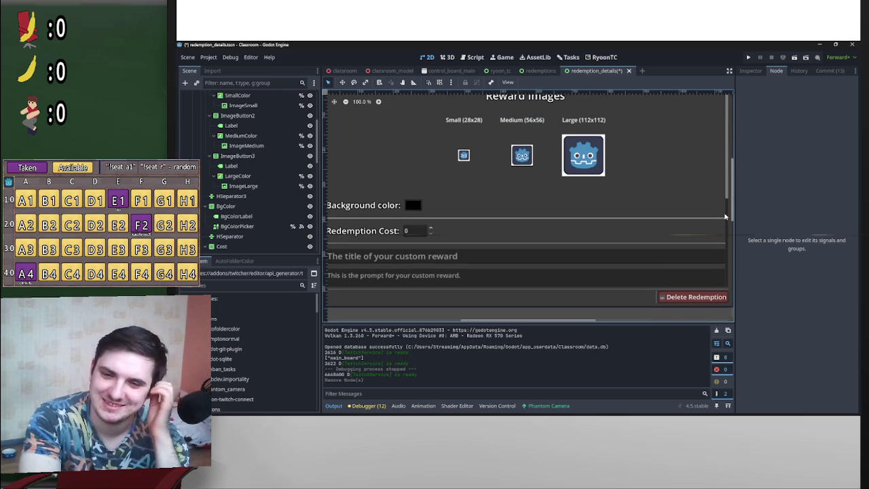
scroll(683, 237, up, 3)
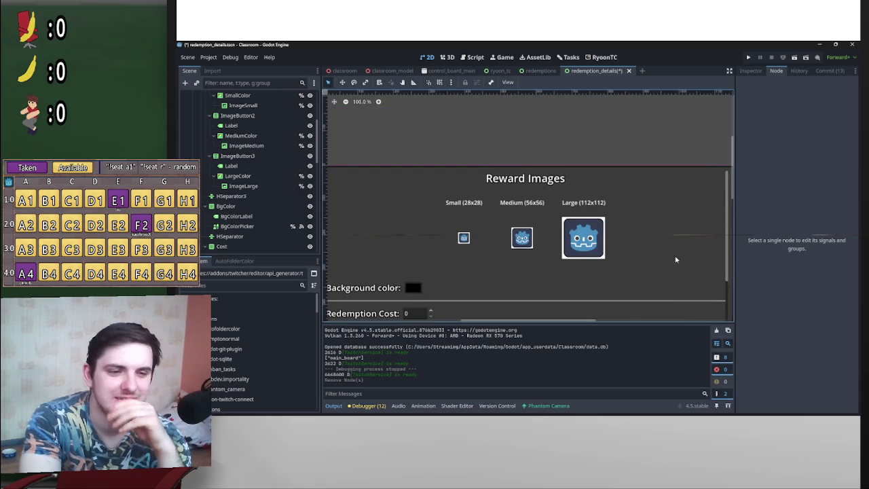
scroll(589, 319, left, 2)
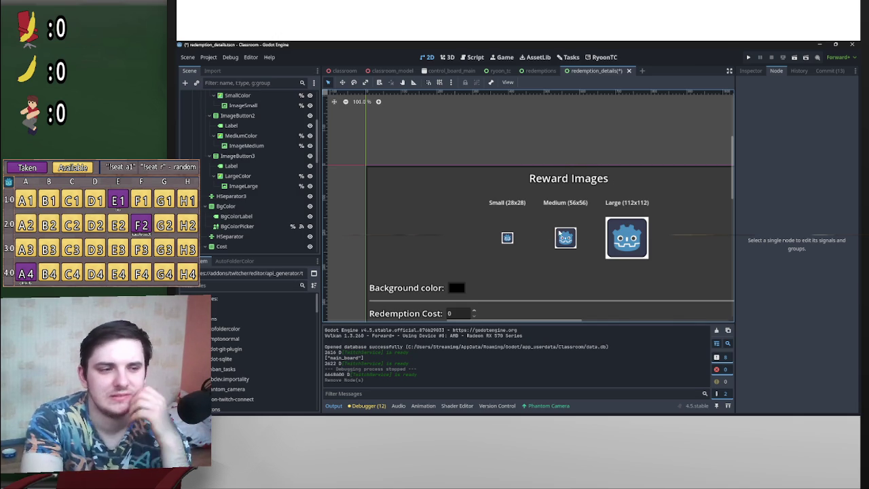
scroll(565, 235, down, 5)
scroll(656, 204, down, 2)
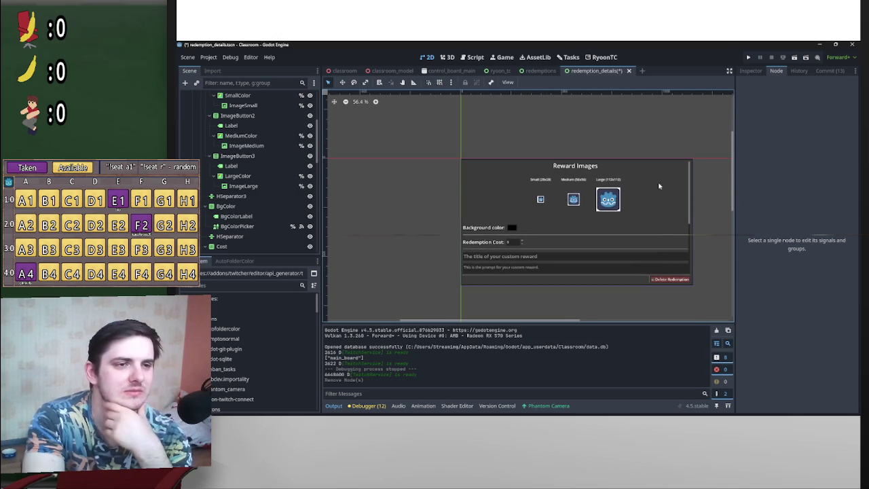
key(ctrl+s)
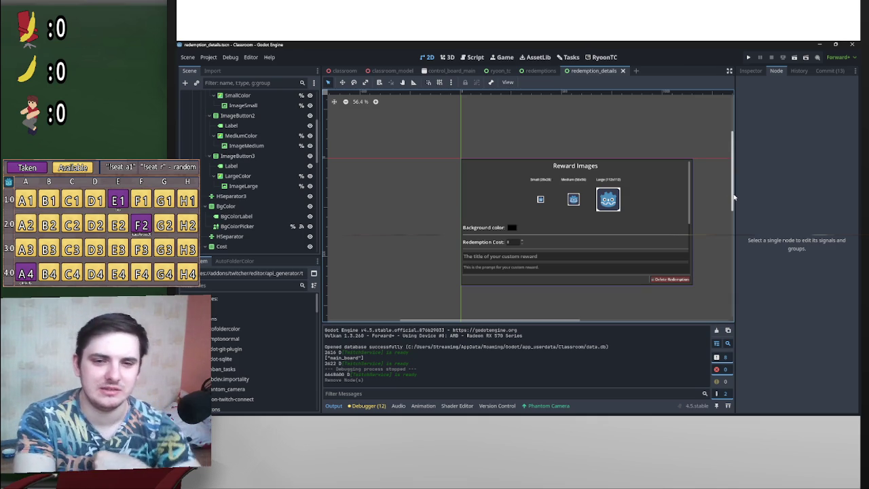
drag(734, 197, 734, 195)
drag(564, 323, 584, 322)
scroll(674, 267, down, 1)
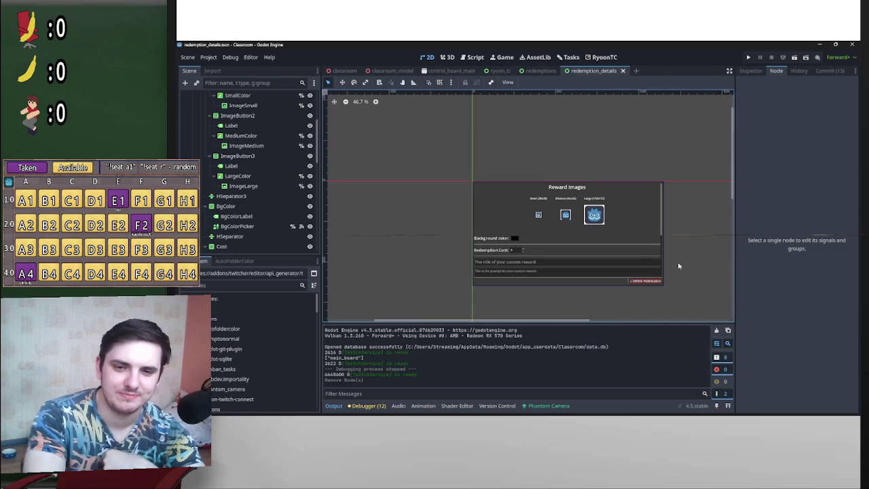
scroll(684, 261, up, 2)
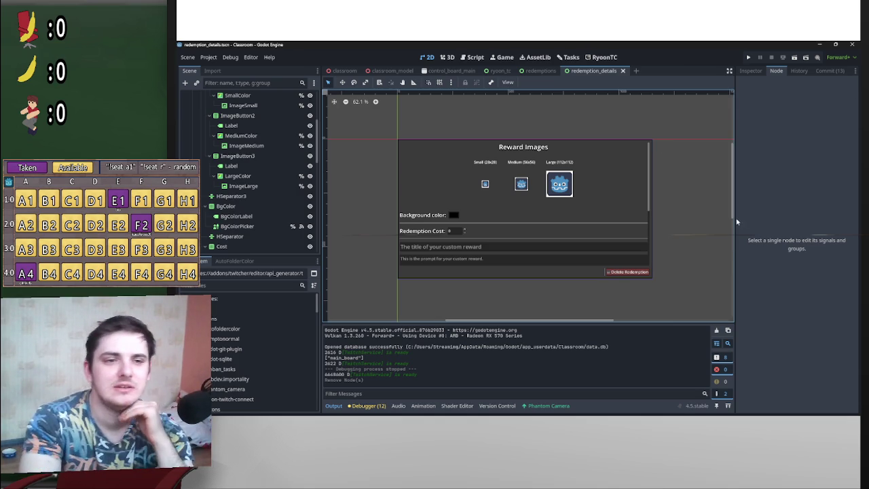
scroll(735, 190, up, 2)
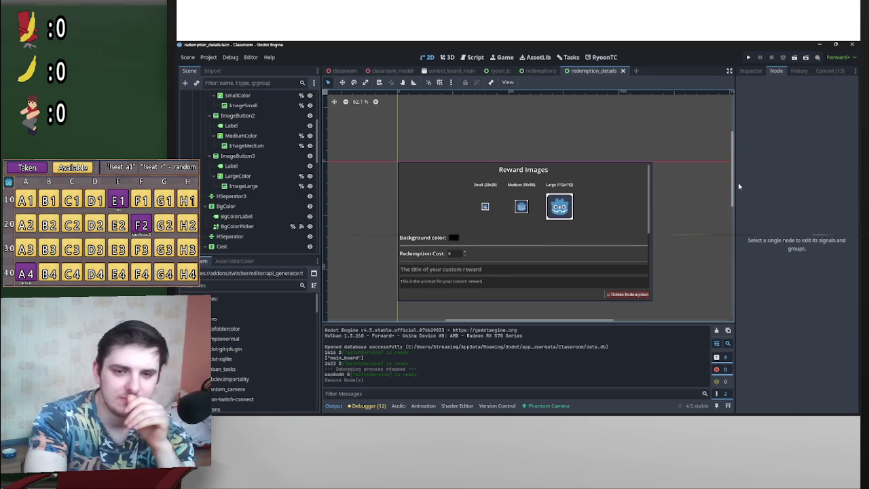
drag(733, 194, 743, 301)
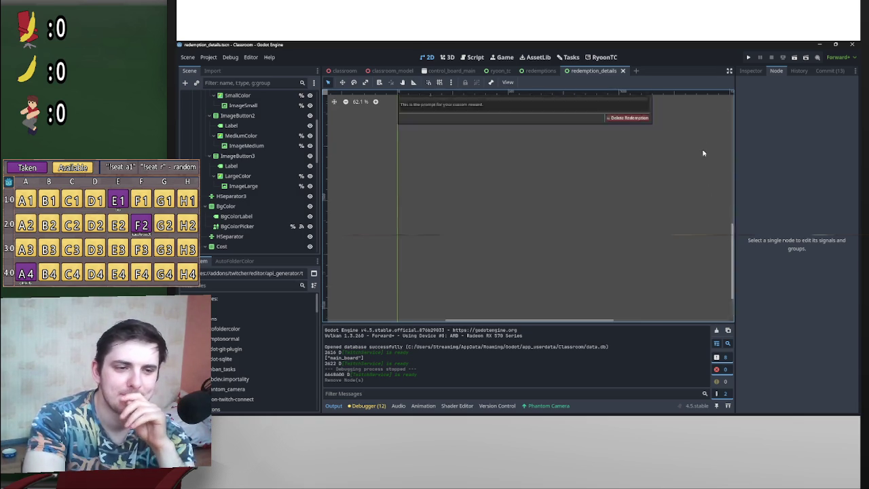
scroll(709, 181, up, 10)
scroll(713, 193, down, 5)
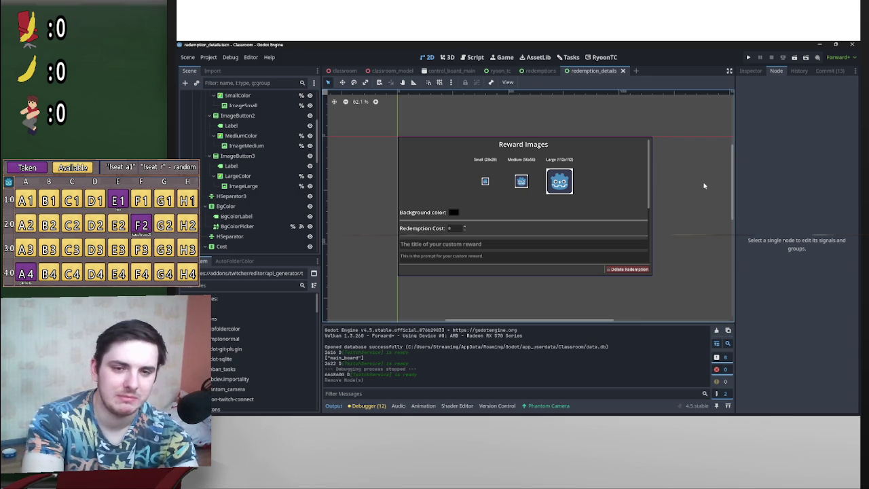
mouse_move(732, 213)
mouse_down()
mouse_move(722, 170)
mouse_move(724, 203)
mouse_up()
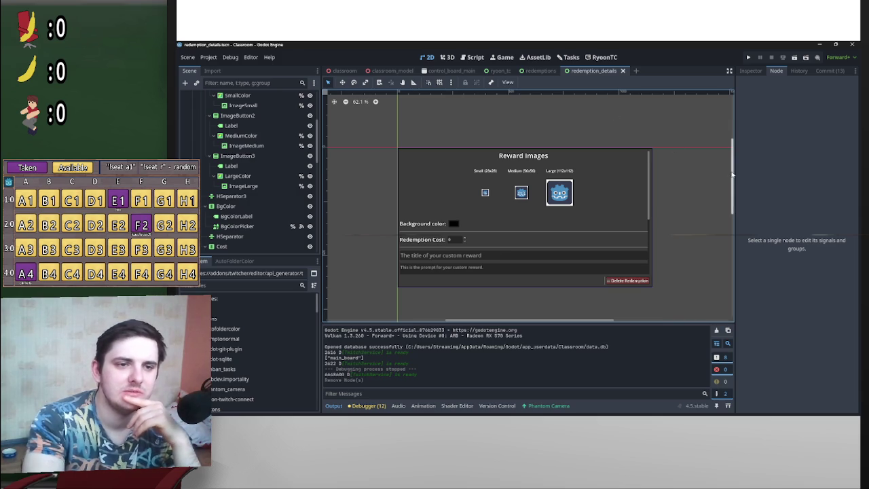
mouse_move(569, 415)
click(567, 372)
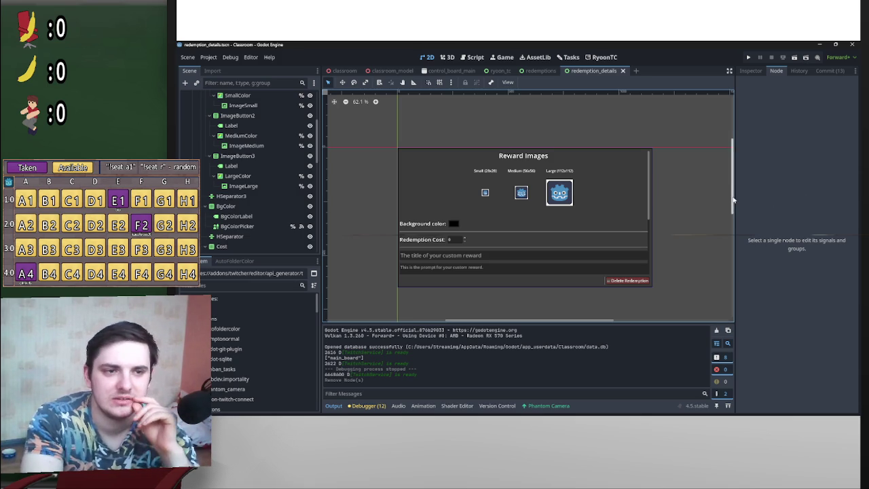
drag(734, 200, 735, 203)
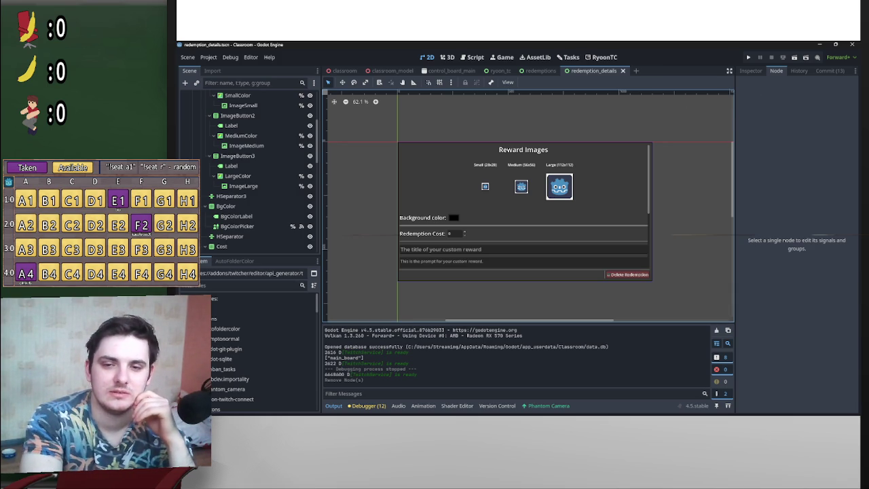
scroll(676, 189, down, 1)
scroll(689, 194, up, 1)
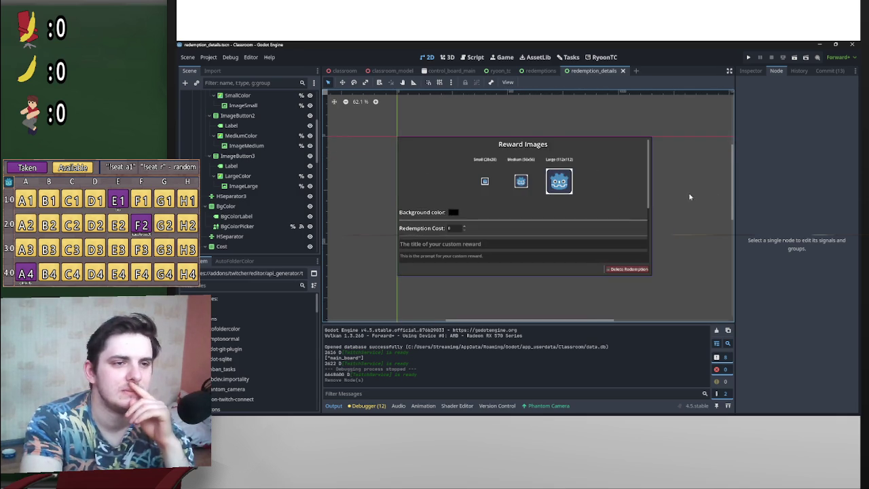
scroll(700, 201, down, 1)
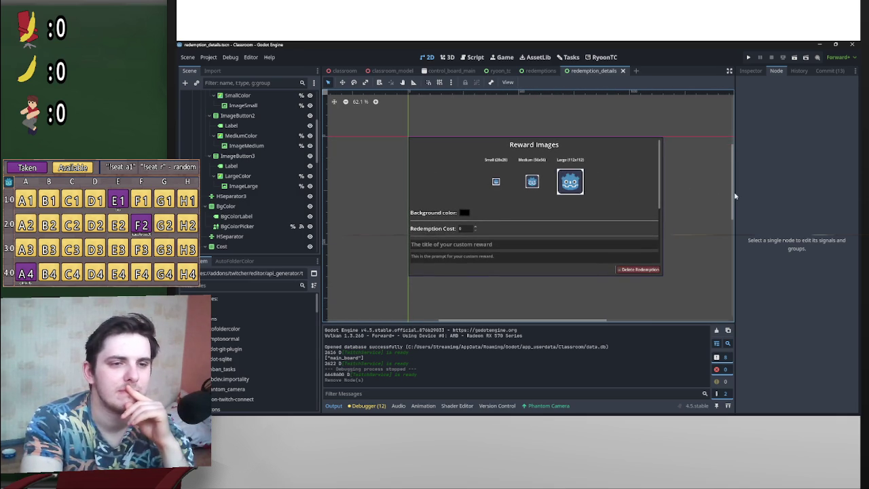
drag(731, 198, 724, 197)
scroll(689, 196, right, 2)
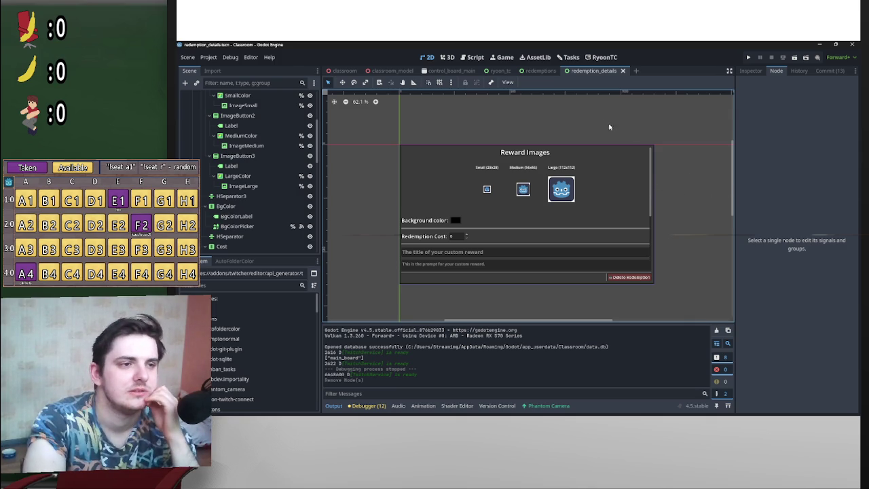
scroll(625, 129, left, 2)
scroll(679, 145, down, 1)
scroll(679, 146, left, 1)
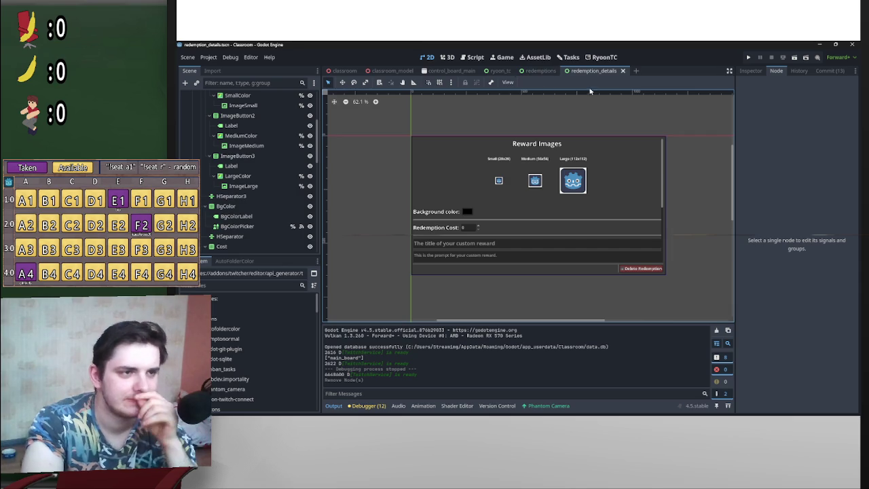
click(500, 71)
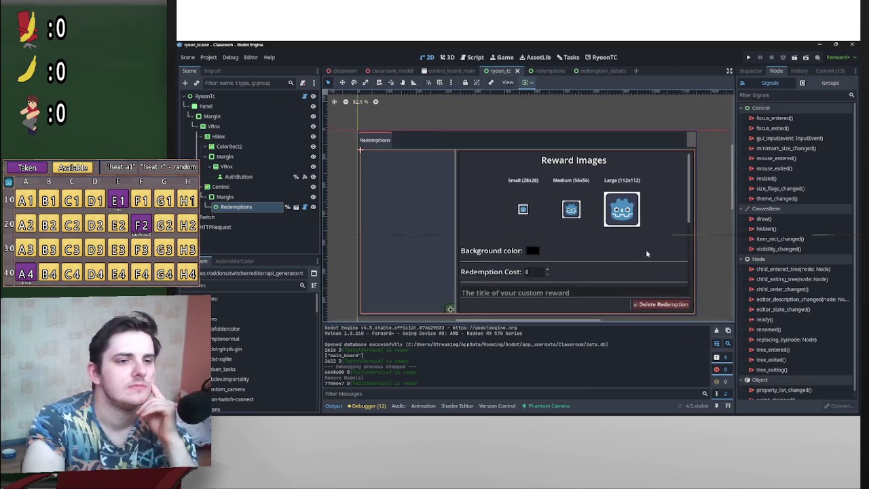
click(551, 75)
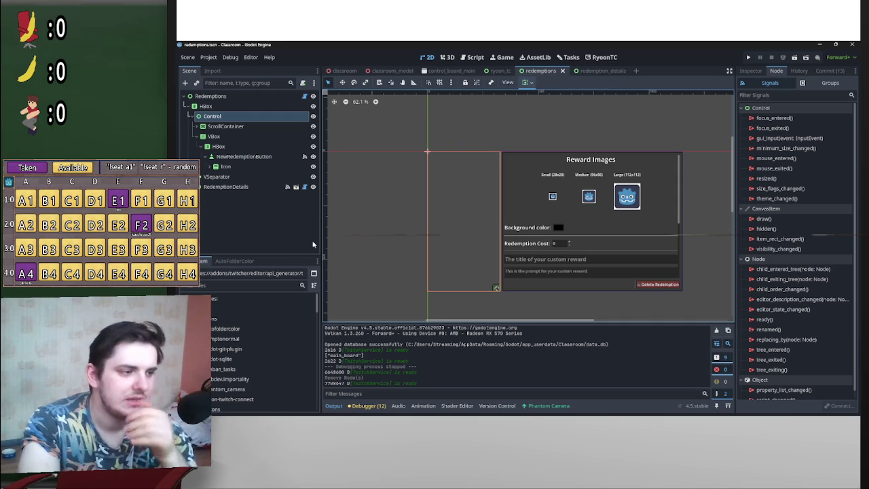
scroll(268, 335, down, 5)
scroll(267, 342, down, 2)
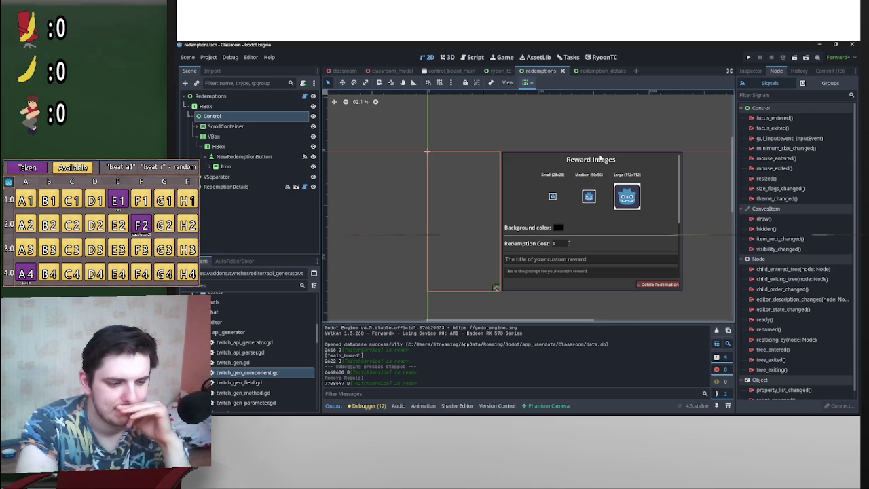
scroll(599, 227, down, 2)
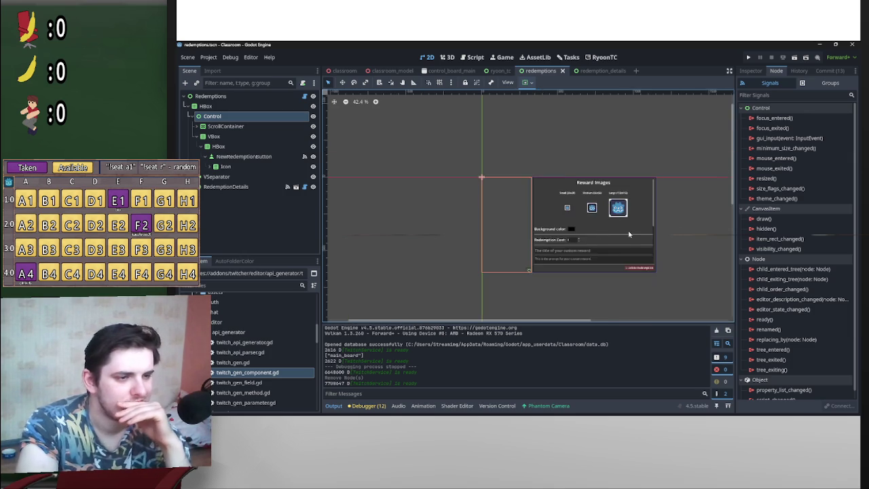
scroll(612, 229, up, 4)
scroll(625, 236, down, 1)
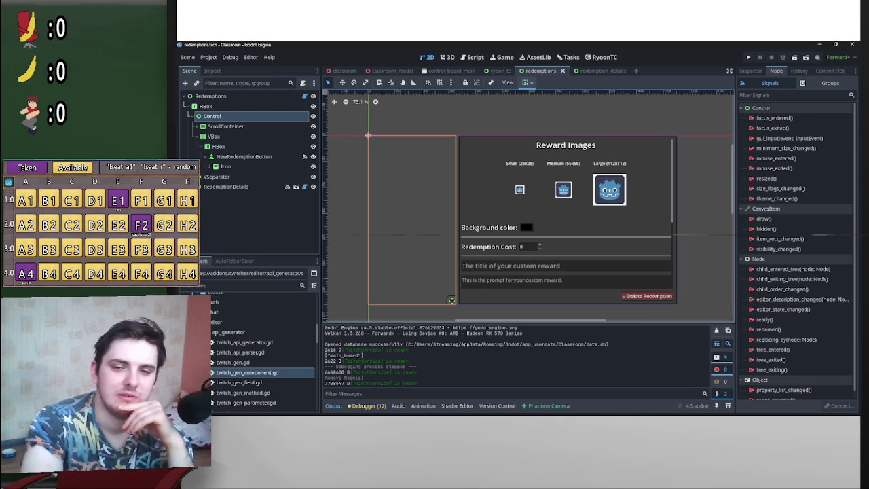
scroll(658, 130, up, 1)
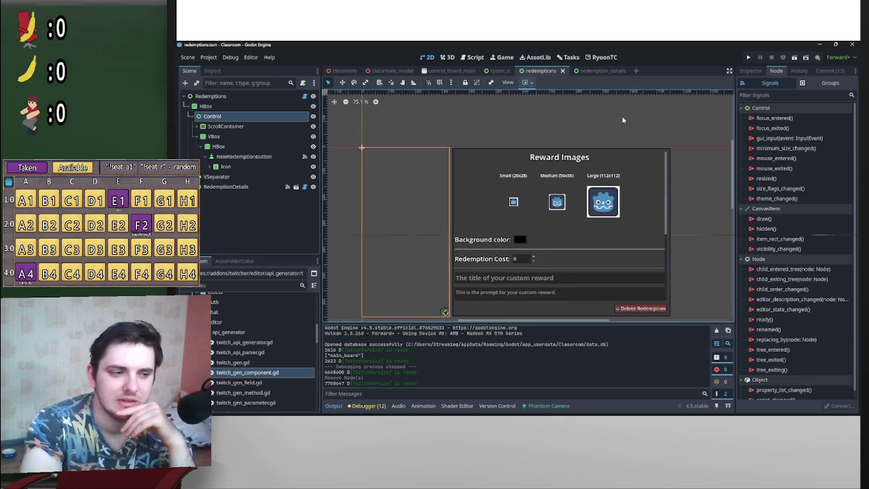
scroll(659, 147, up, 1)
scroll(611, 214, up, 11)
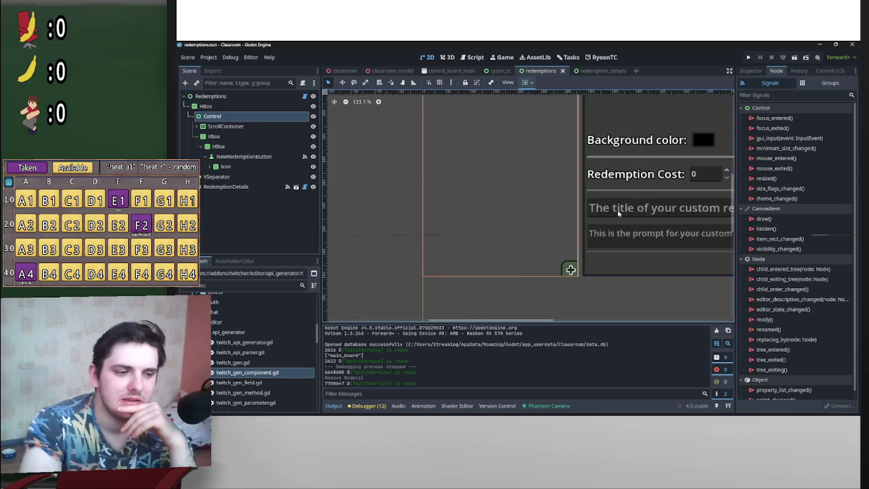
scroll(589, 235, down, 4)
click(584, 286)
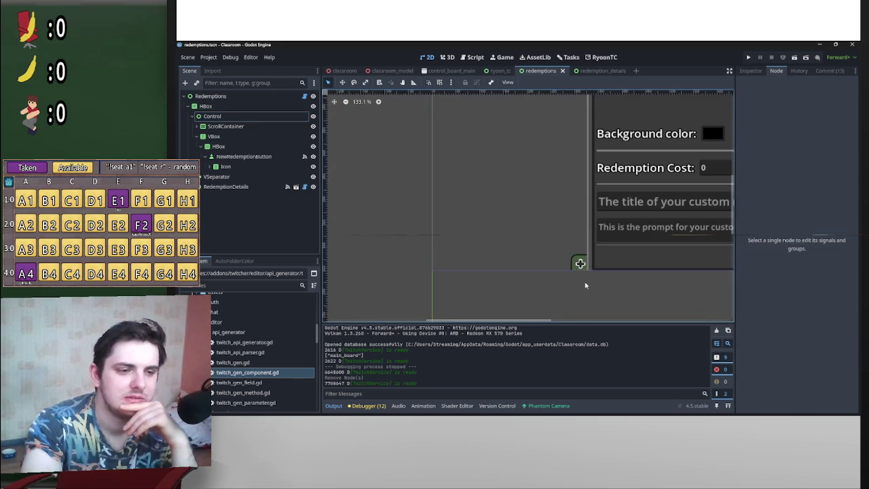
scroll(600, 276, up, 8)
scroll(679, 258, down, 19)
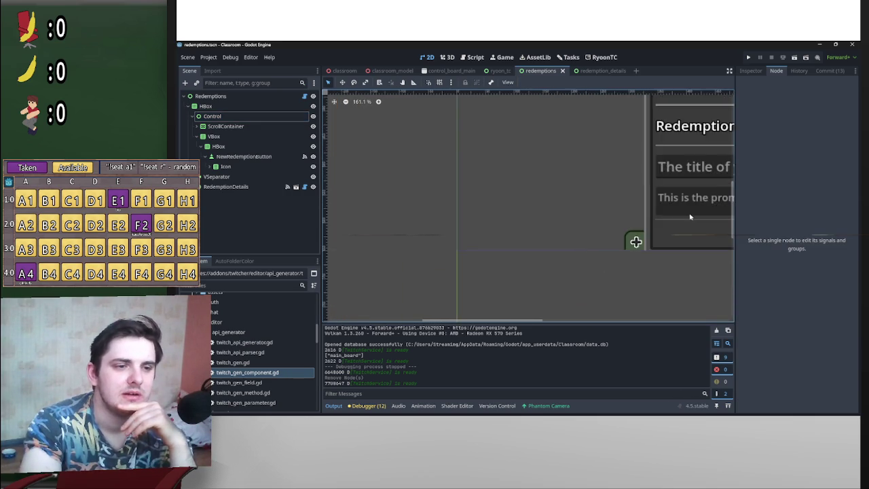
scroll(652, 200, up, 12)
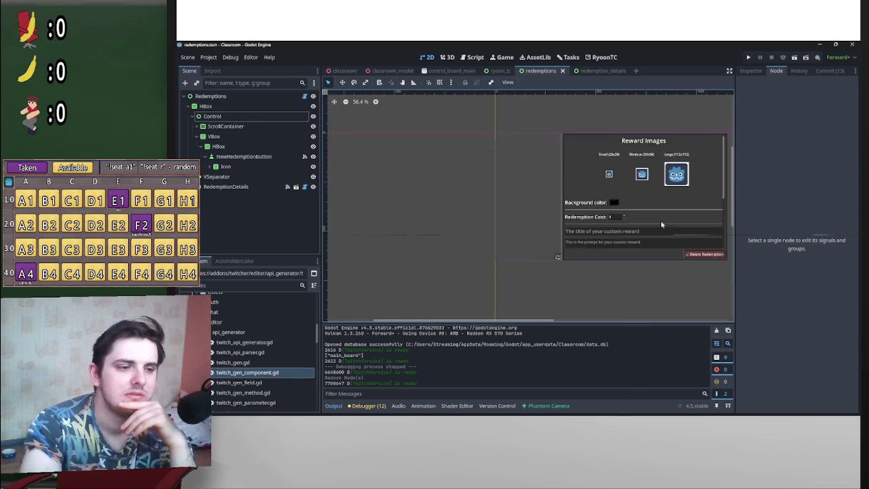
scroll(645, 264, down, 5)
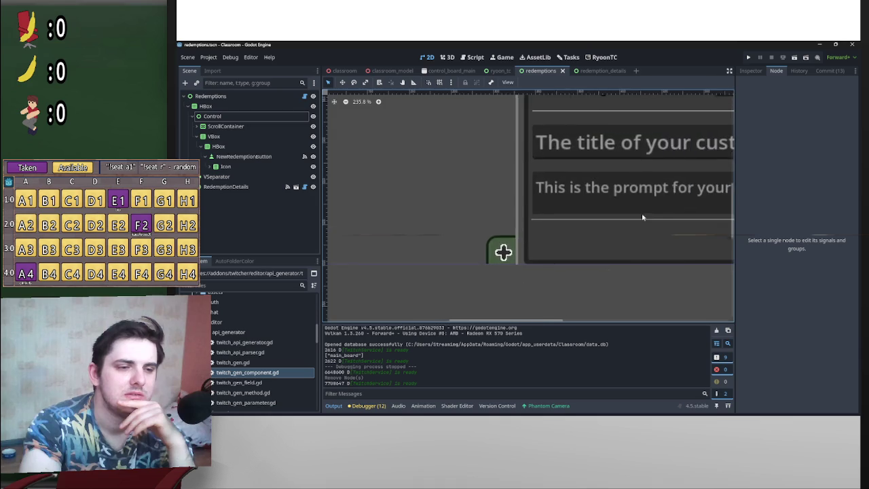
scroll(637, 224, down, 6)
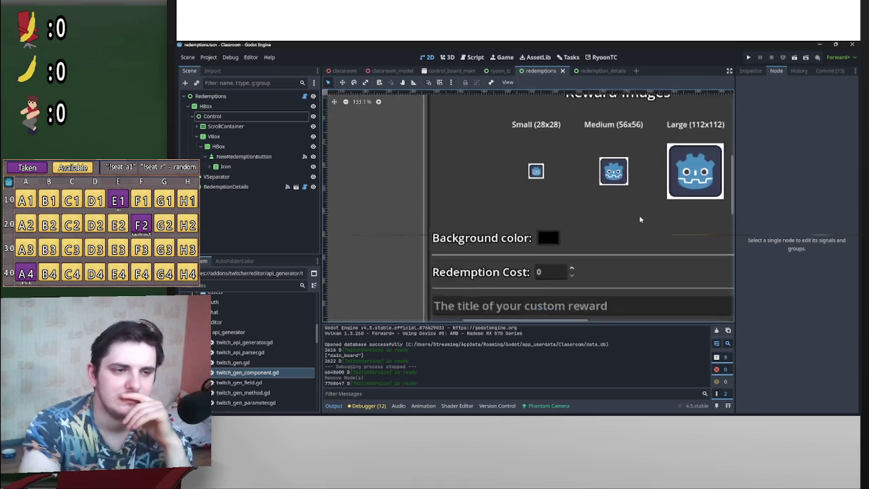
scroll(632, 224, left, 2)
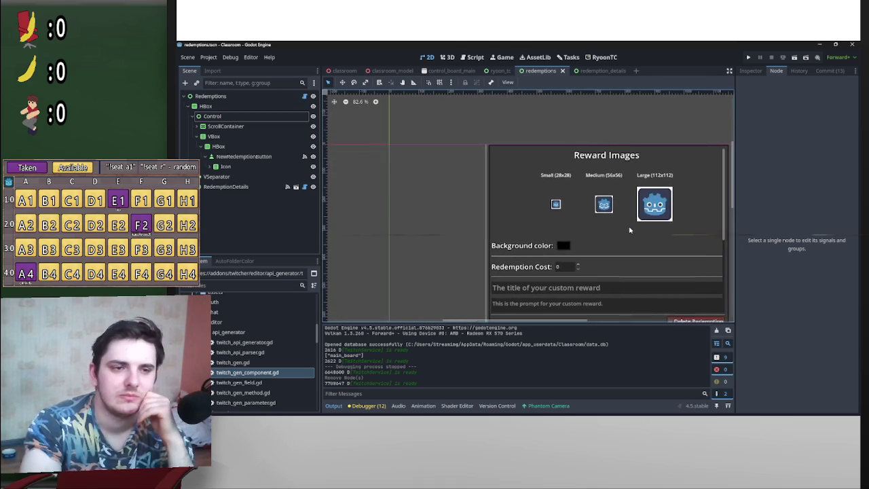
scroll(635, 225, down, 1)
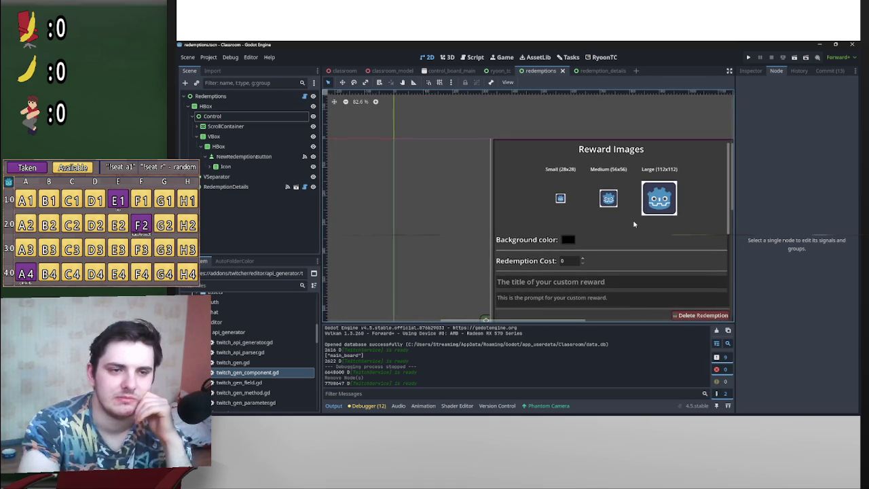
scroll(605, 218, right, 3)
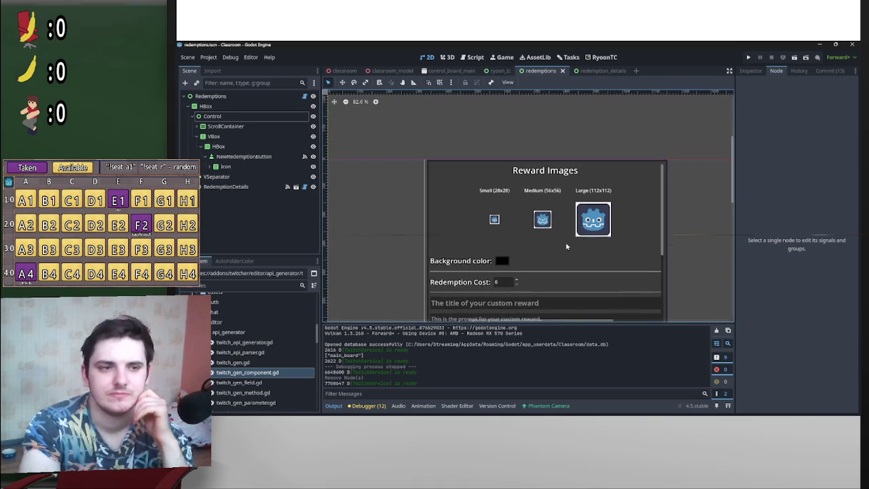
scroll(620, 191, down, 2)
scroll(620, 191, left, 2)
scroll(638, 204, up, 2)
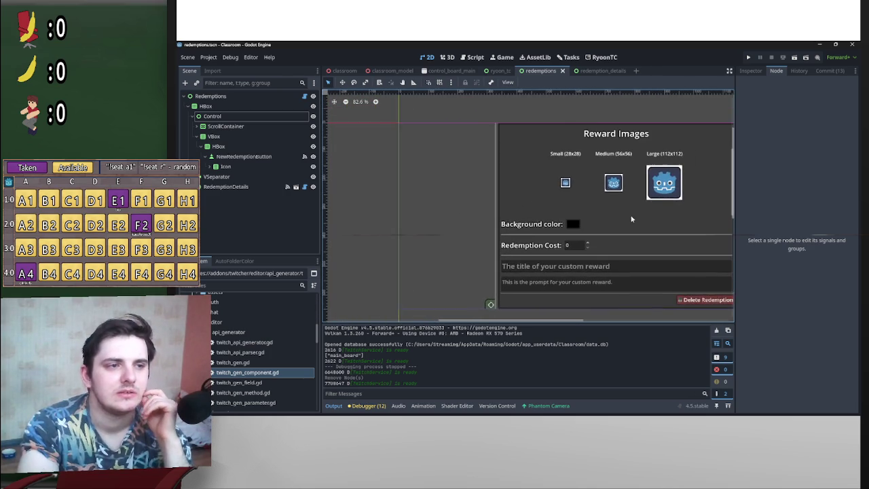
scroll(624, 224, right, 3)
scroll(617, 231, right, 1)
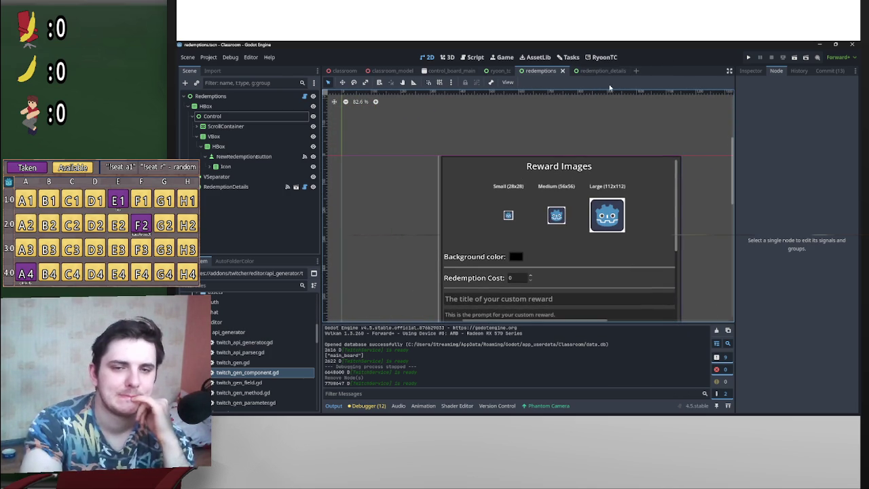
click(600, 72)
- Open the redemption_details script and review the _on_save_pressed and _on_delete_pressed handlers
scroll(710, 220, left, 2)
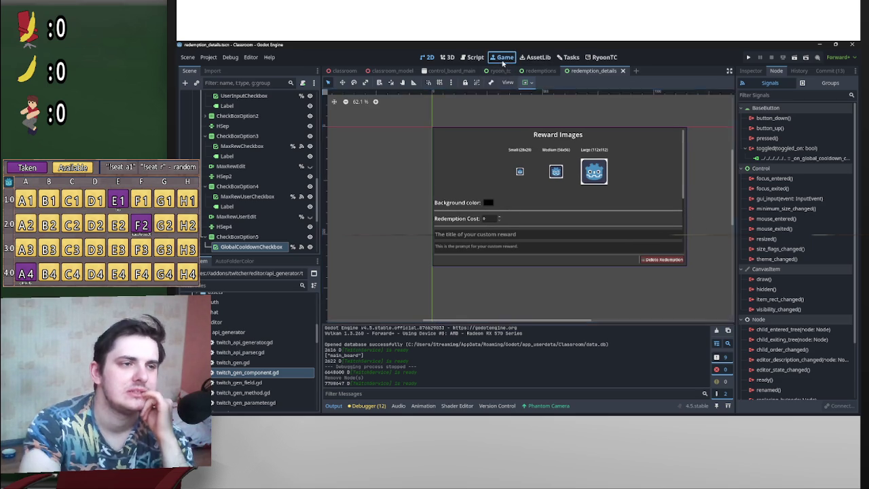
click(503, 57)
click(476, 57)
scroll(635, 170, up, 5)
scroll(630, 220, up, 10)
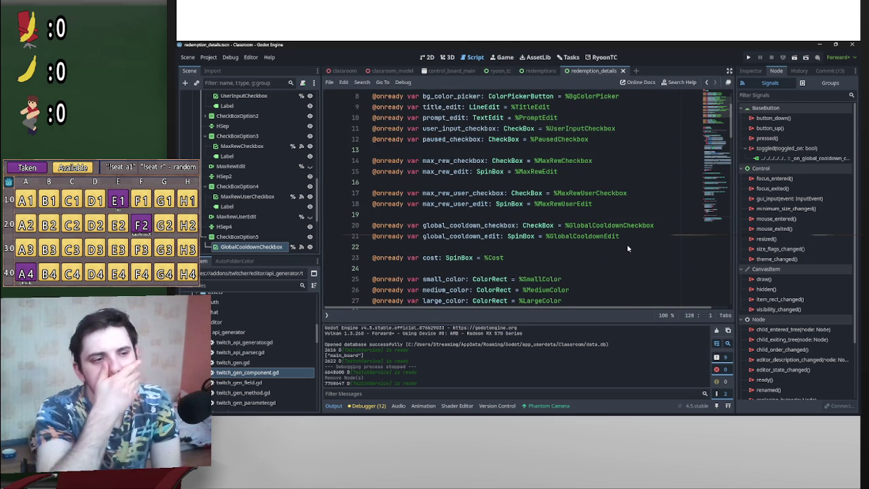
scroll(627, 244, down, 18)
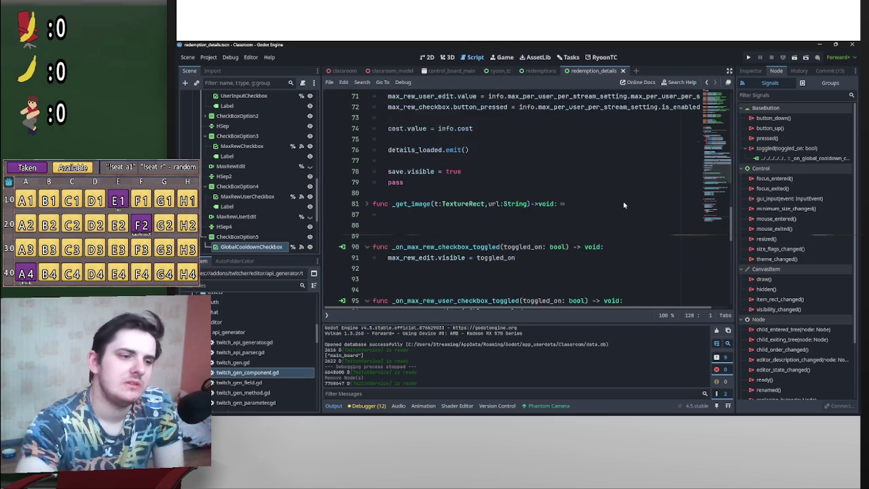
scroll(460, 281, down, 6)
scroll(598, 227, up, 5)
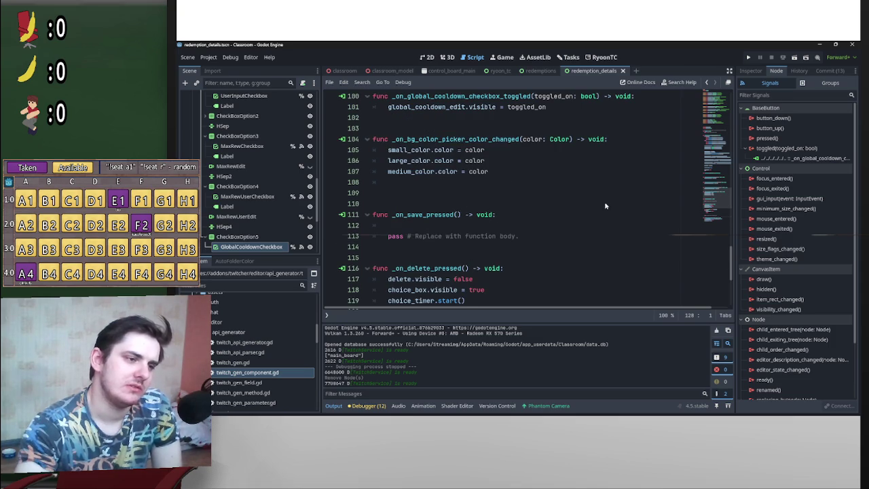
scroll(577, 231, down, 4)
scroll(431, 259, up, 5)
scroll(462, 259, down, 5)
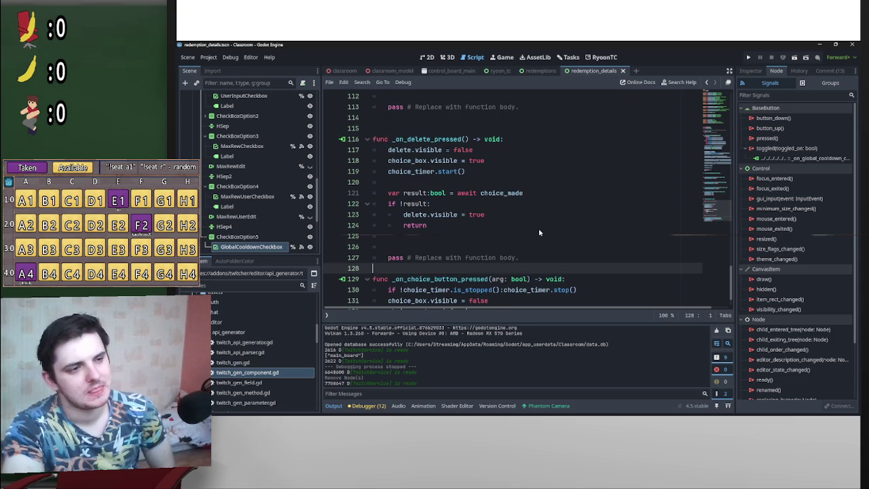
scroll(538, 229, up, 3)
- Search the help documentation for 'custom rewa', then cancel without opening a page
click(230, 57)
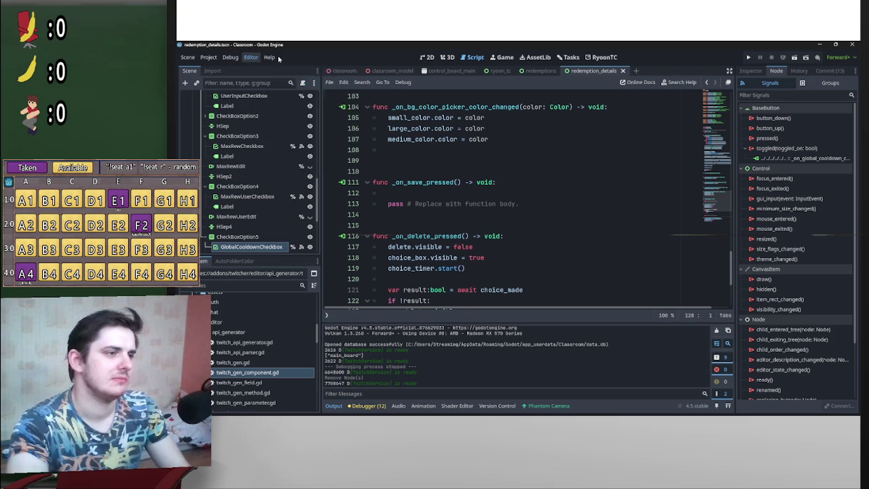
click(285, 68)
text(custo)
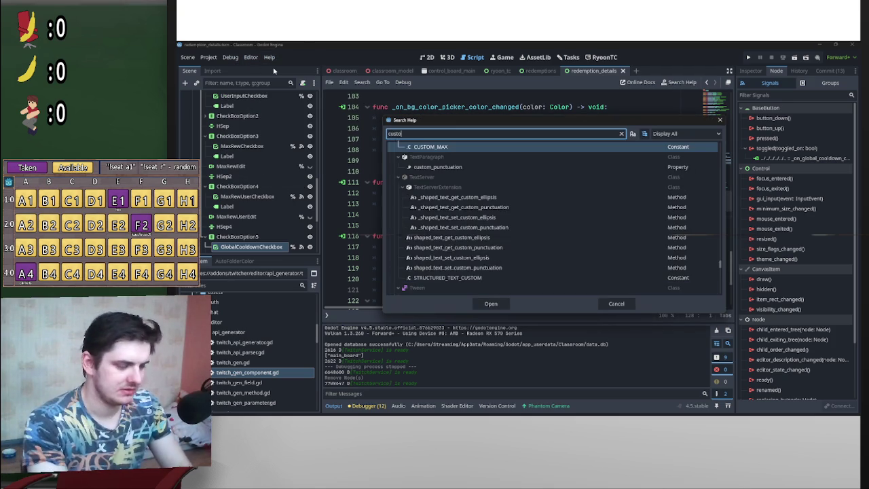
text(m rewa)
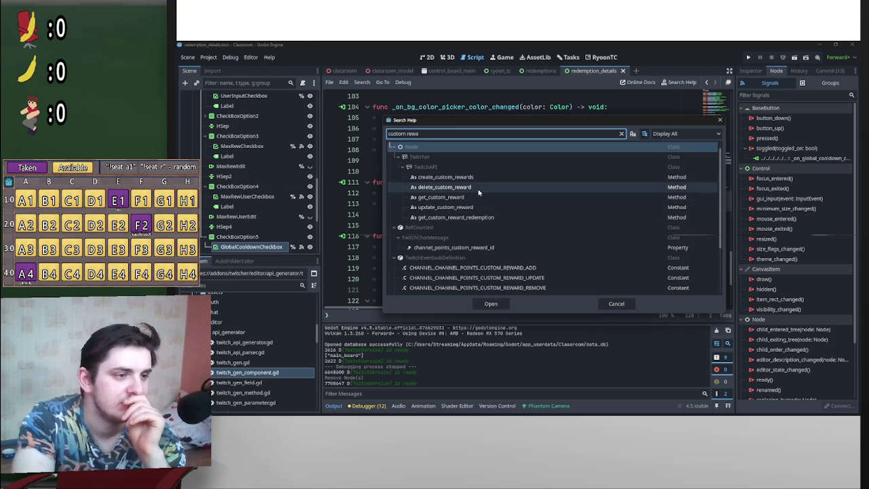
click(616, 303)
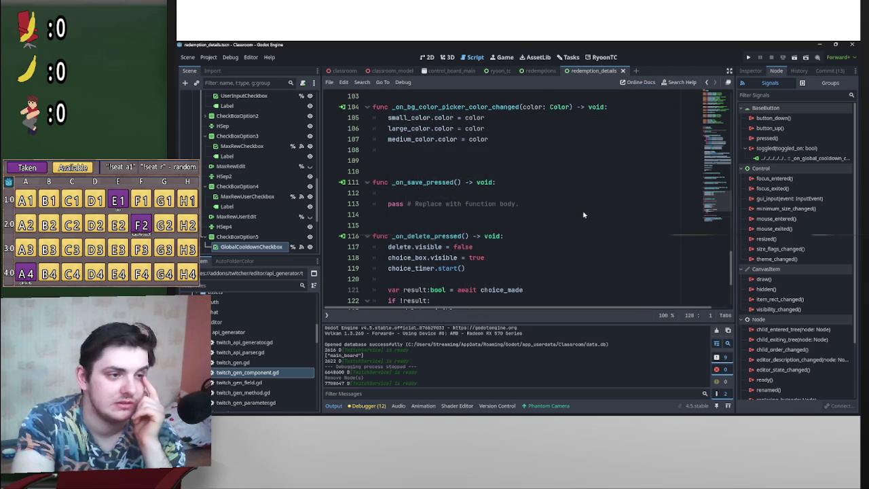
scroll(587, 196, up, 3)
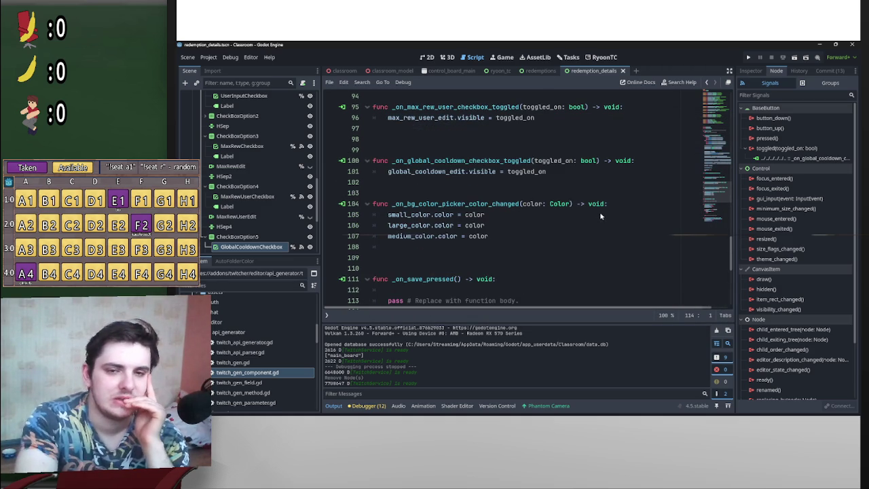
scroll(587, 219, down, 5)
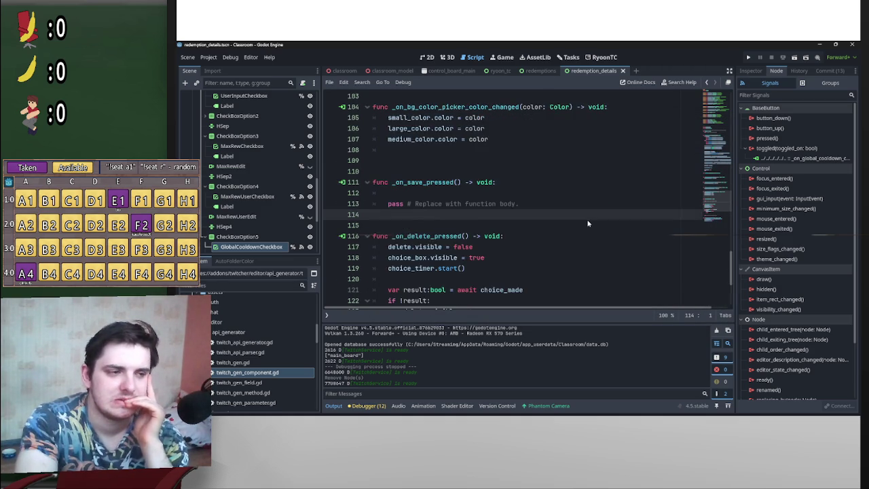
scroll(587, 219, up, 3)
click(513, 223)
scroll(516, 225, down, 4)
scroll(534, 229, up, 4)
scroll(534, 229, down, 1)
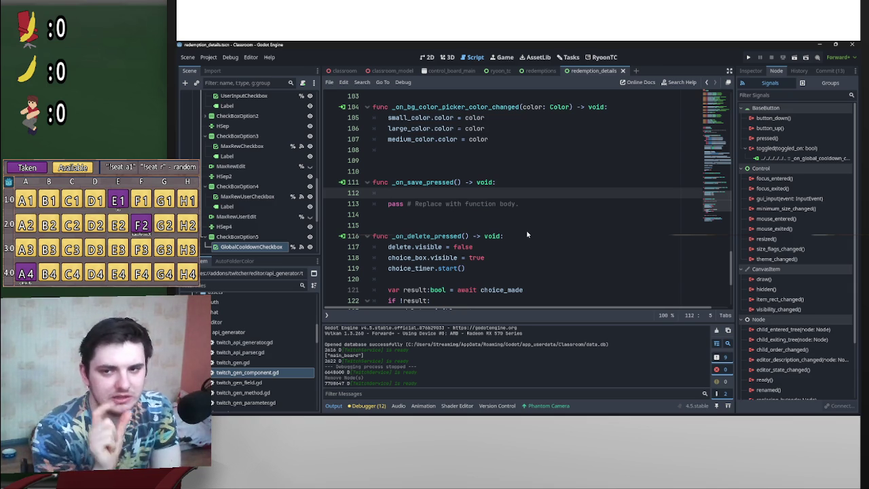
scroll(372, 229, down, 4)
scroll(282, 313, down, 3)
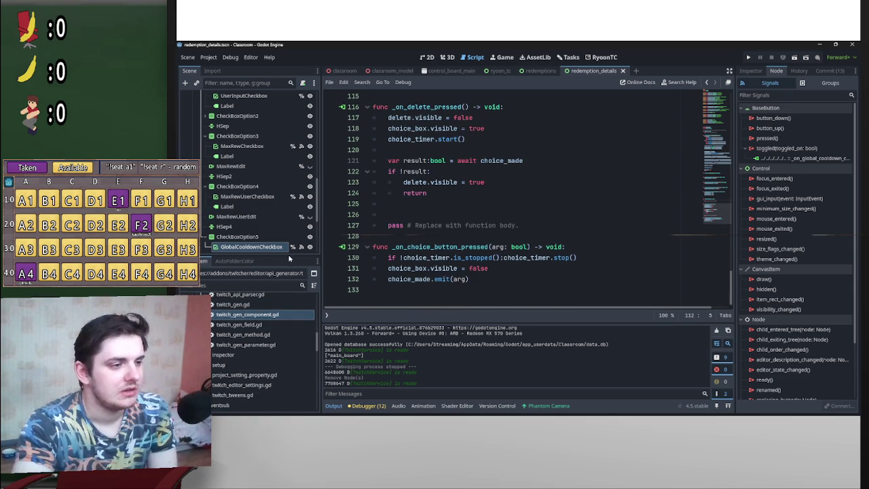
- Enlarge the FileSystem dock and select default_reward.tres in the ryoon-twitch-connect folder
drag(288, 257, 288, 215)
scroll(245, 325, up, 3)
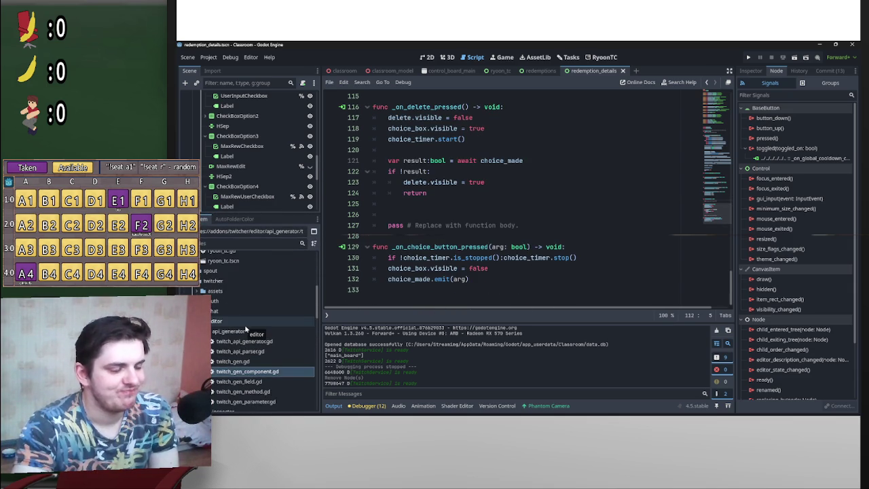
scroll(246, 326, down, 5)
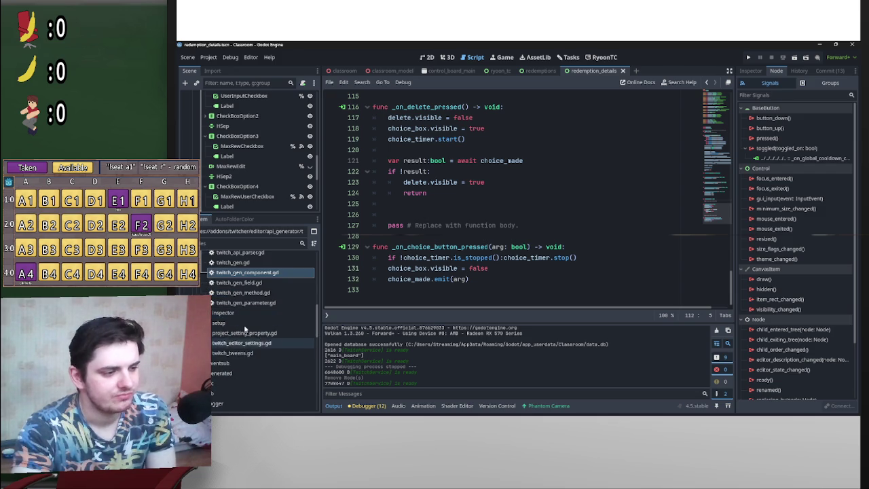
scroll(251, 330, up, 6)
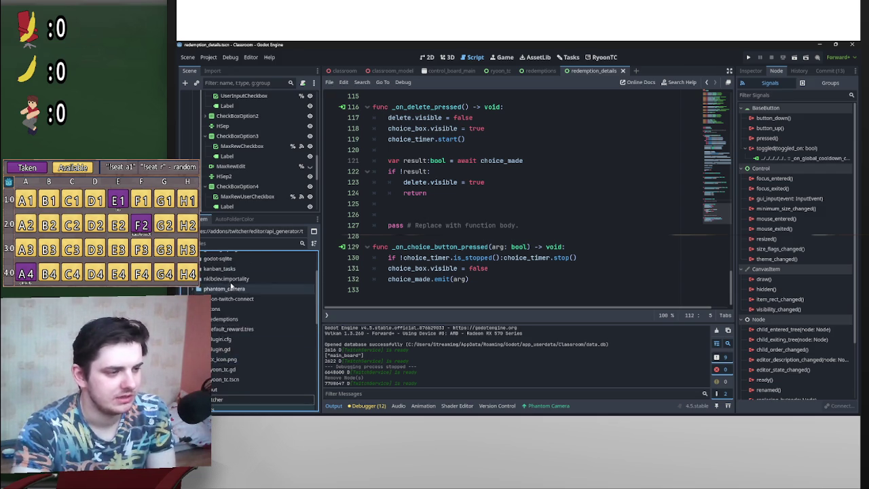
scroll(264, 278, down, 2)
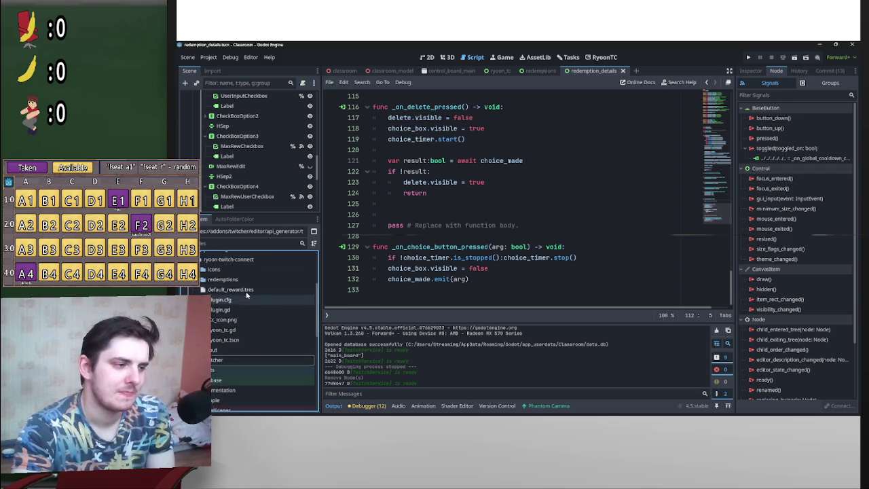
click(226, 291)
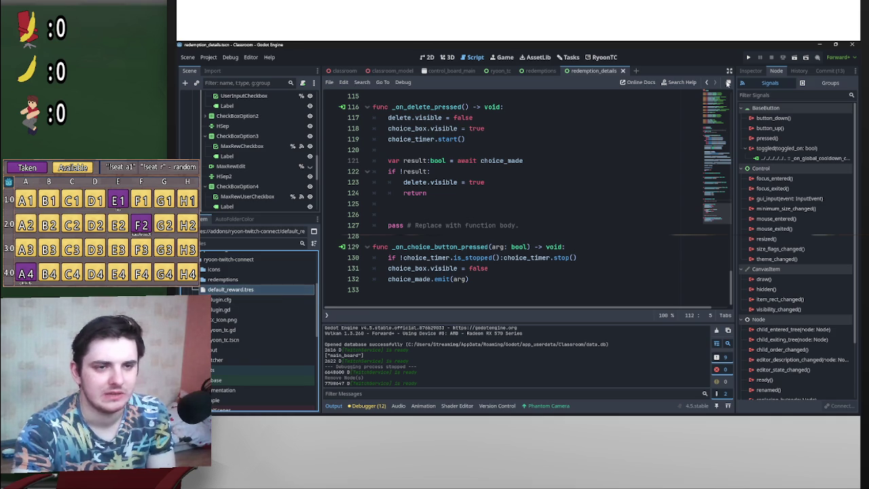
- Show default_reward.tres properties in the Inspector, then return to the redemptions script
click(751, 71)
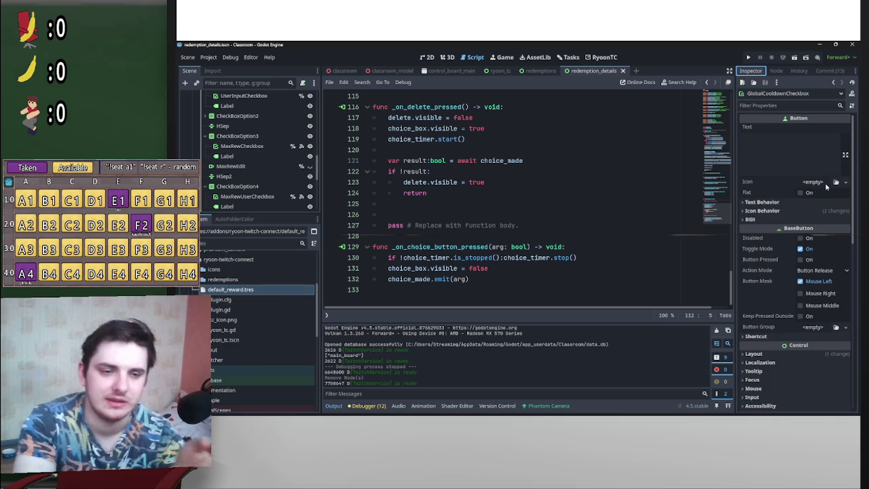
click(231, 289)
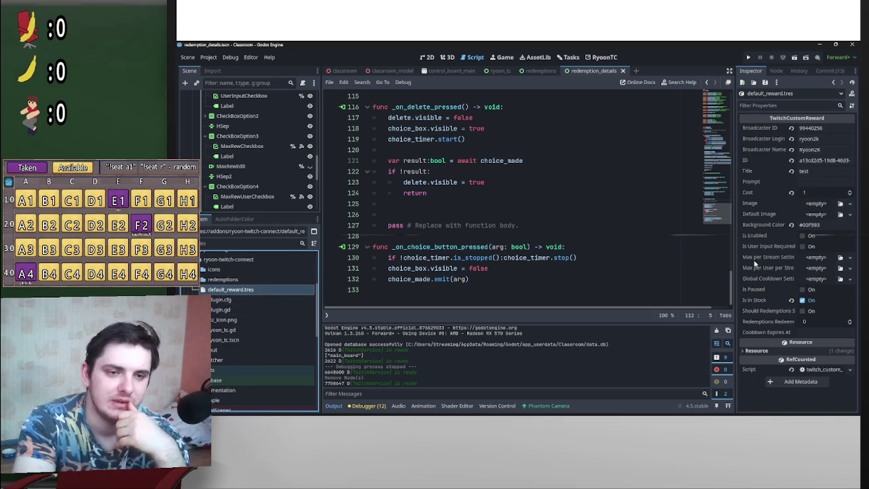
click(525, 71)
- Delete the if reward.title == "test" ResourceSaver.save block and reload default_reward.tres properties
scroll(524, 233, down, 5)
scroll(523, 233, up, 2)
mouse_move(524, 233)
mouse_down()
mouse_move(383, 214)
mouse_move(369, 202)
mouse_move(354, 214)
mouse_move(359, 202)
mouse_up()
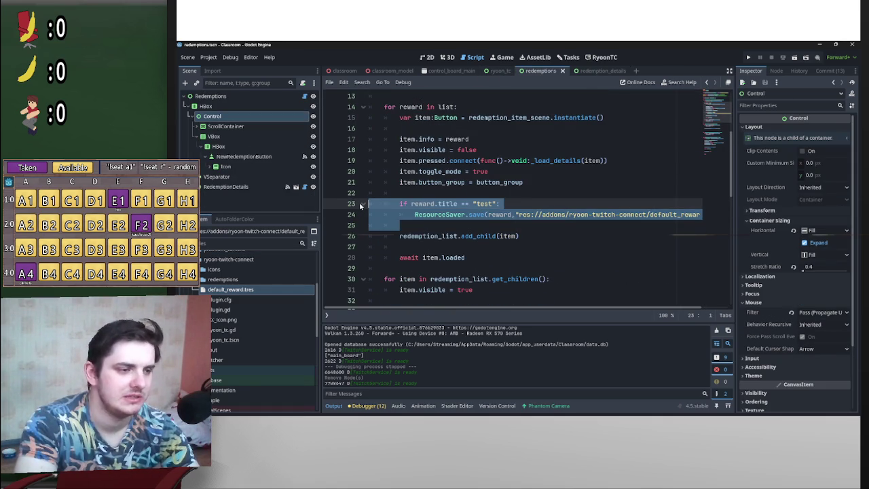
key(BackSpace)
key(BackSpace)
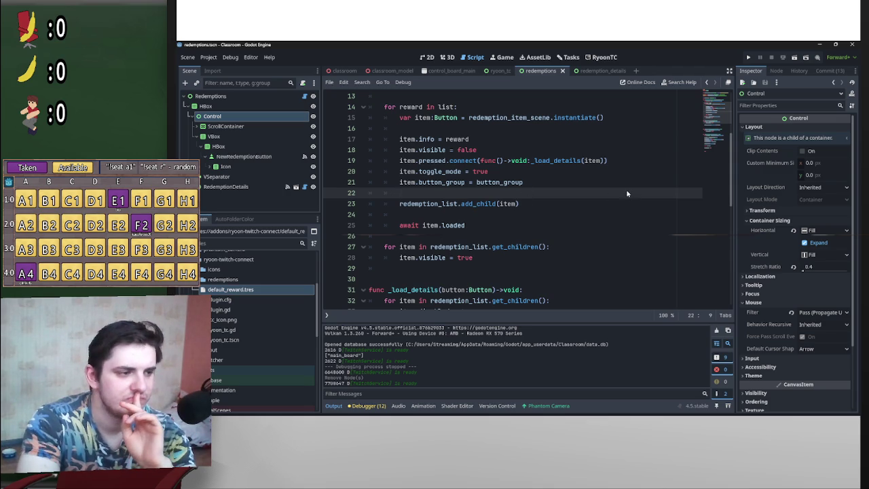
click(255, 290)
double_click(255, 291)
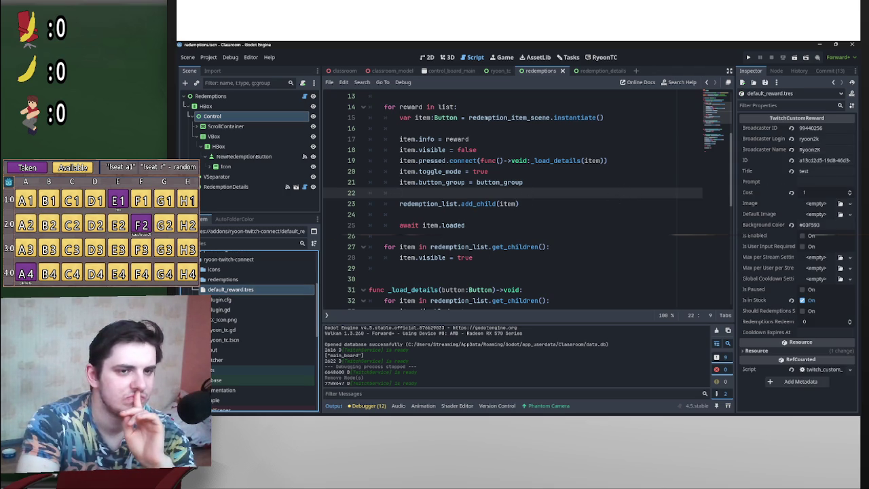
click(815, 131)
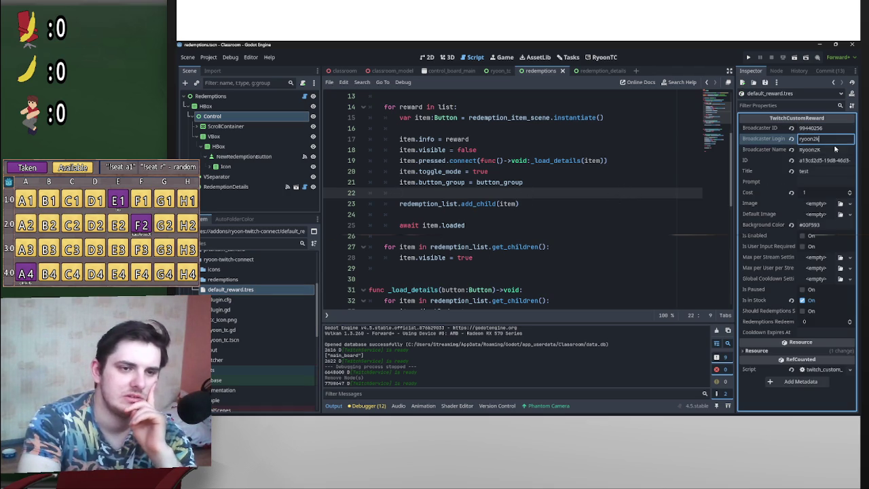
click(826, 180)
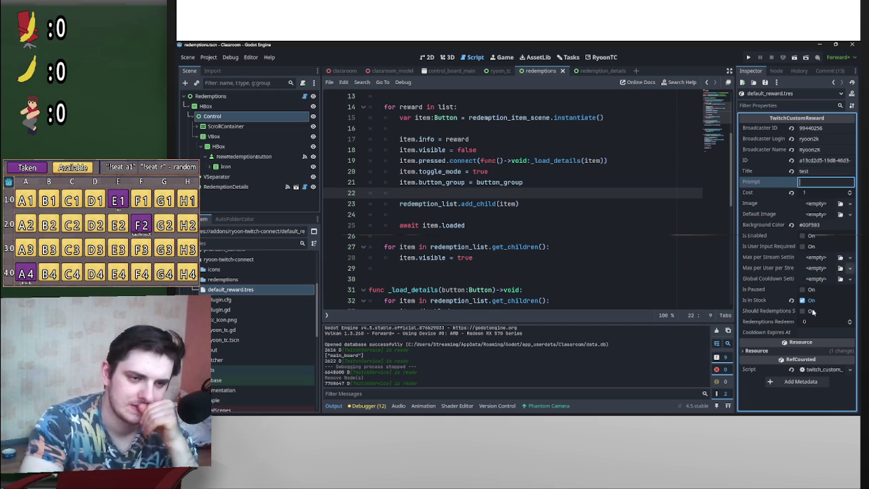
click(824, 259)
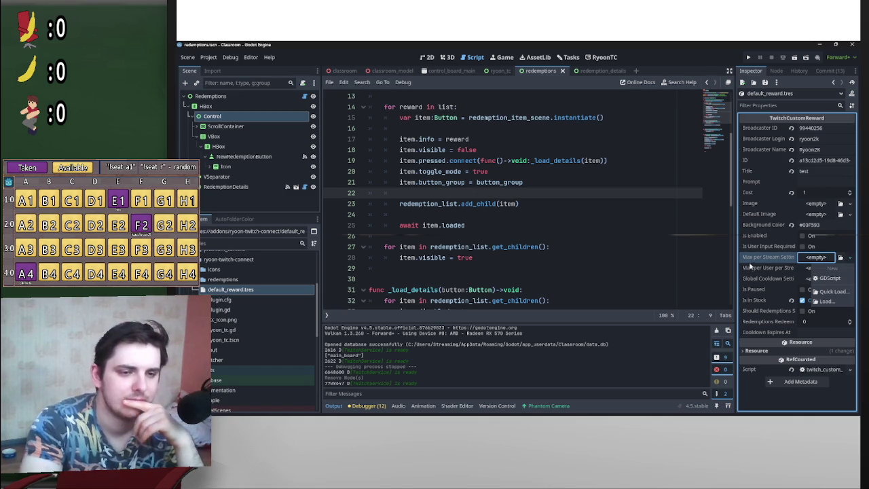
click(673, 251)
click(656, 237)
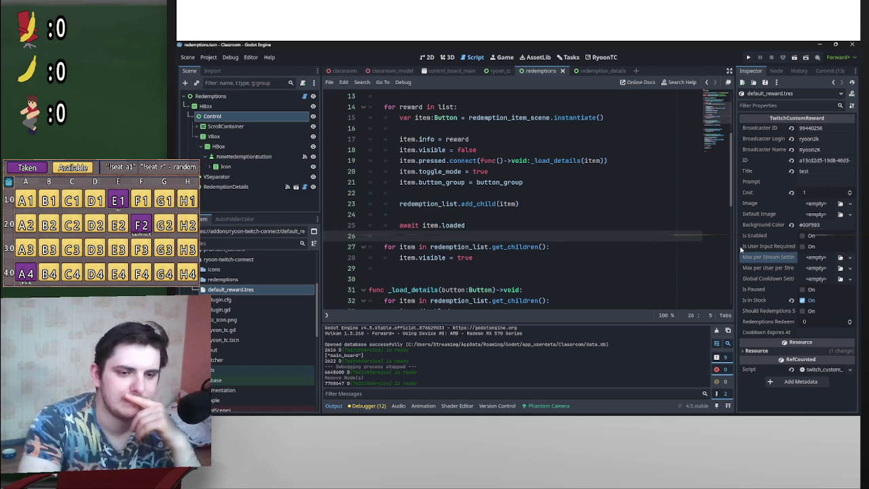
click(562, 231)
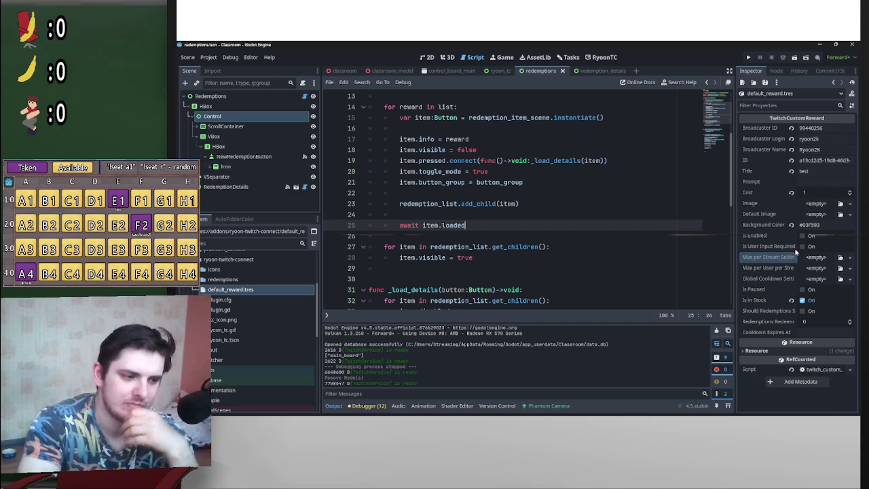
click(500, 59)
click(476, 57)
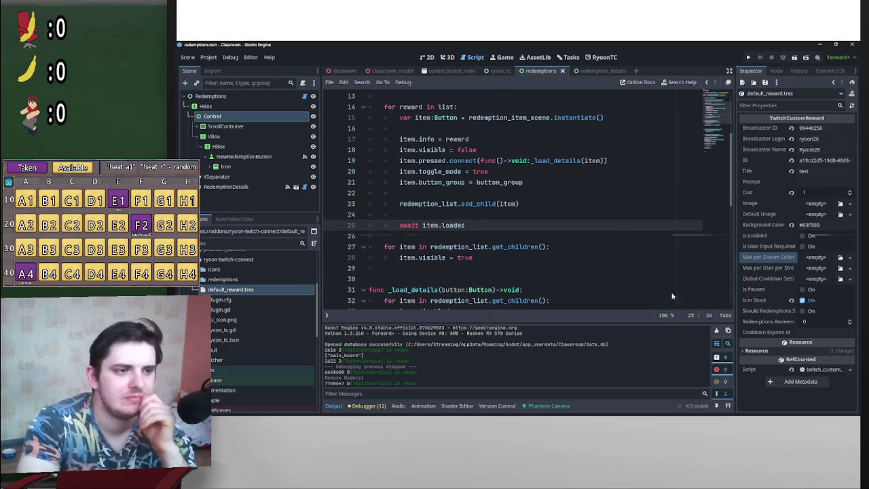
scroll(663, 272, up, 4)
click(536, 57)
click(504, 57)
click(451, 57)
click(474, 57)
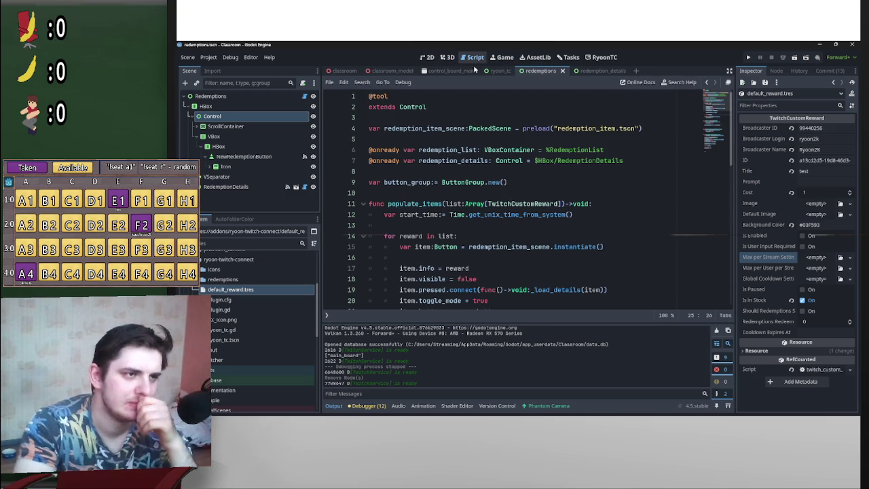
scroll(639, 257, down, 4)
scroll(639, 254, up, 3)
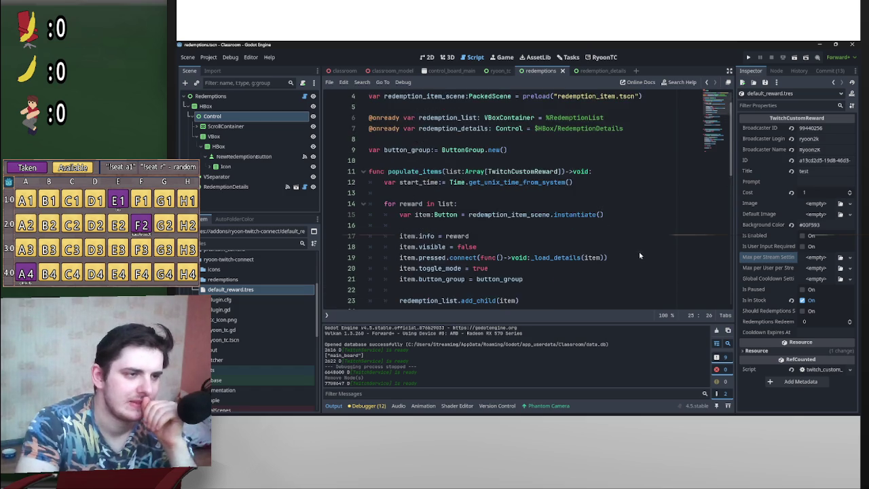
scroll(638, 253, down, 8)
scroll(643, 243, up, 4)
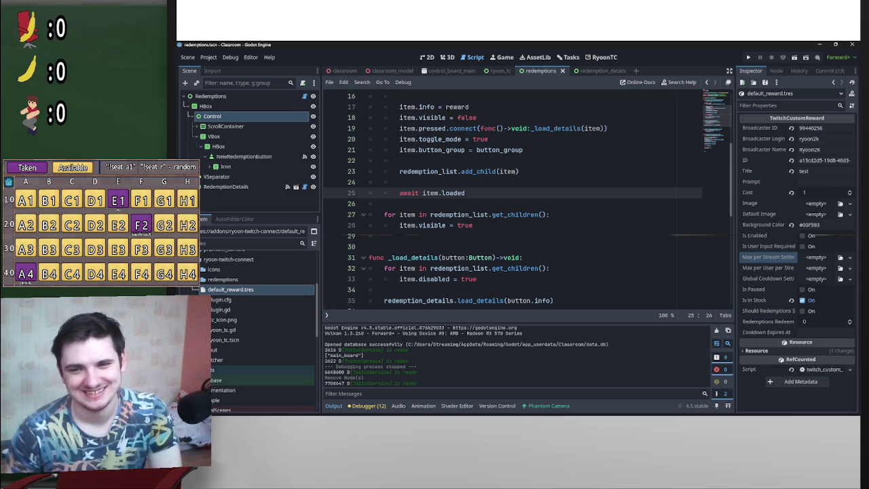
scroll(660, 180, up, 2)
scroll(650, 186, down, 2)
scroll(666, 161, up, 4)
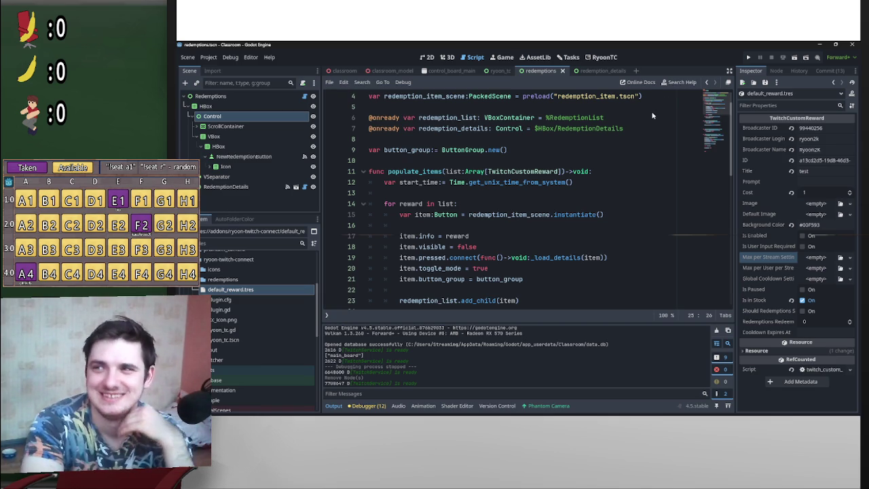
scroll(650, 118, up, 1)
scroll(638, 150, down, 6)
scroll(631, 169, up, 6)
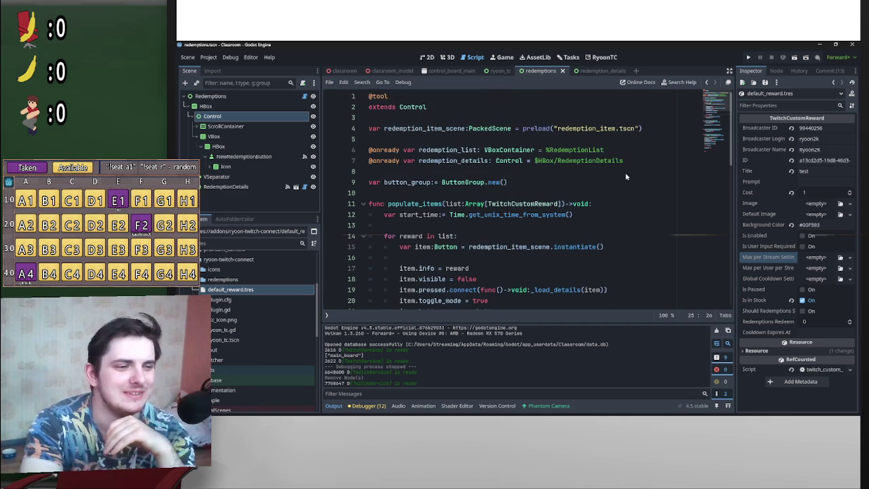
scroll(630, 169, down, 3)
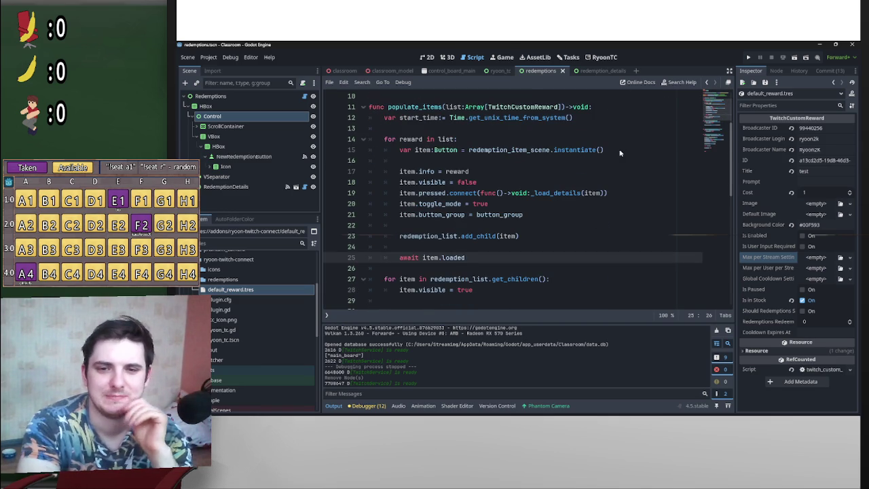
scroll(614, 158, up, 3)
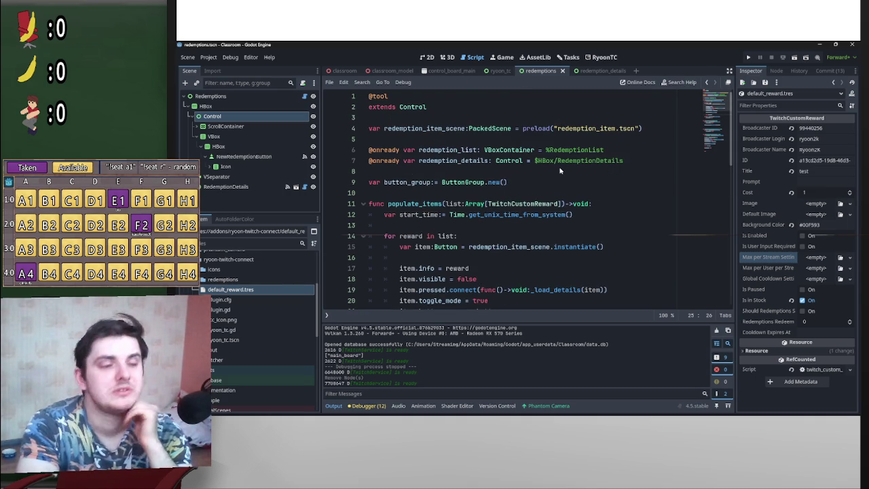
scroll(528, 212, down, 5)
scroll(527, 207, up, 5)
scroll(542, 197, down, 4)
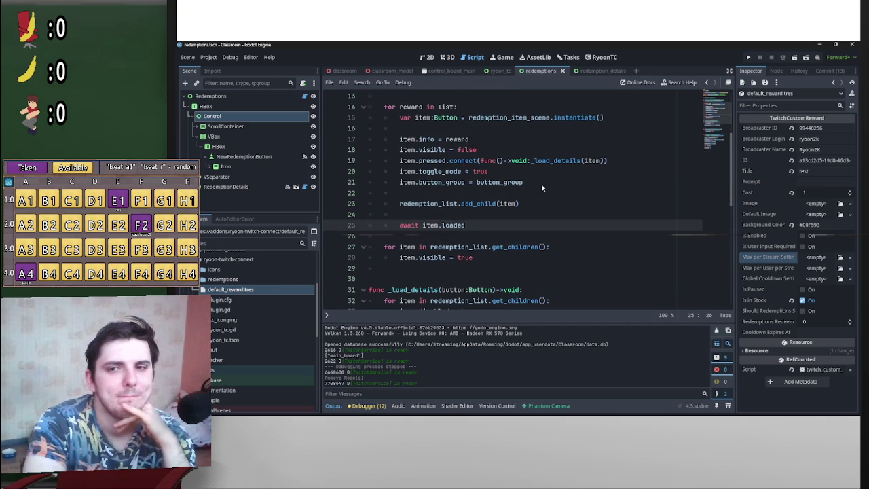
scroll(532, 209, down, 8)
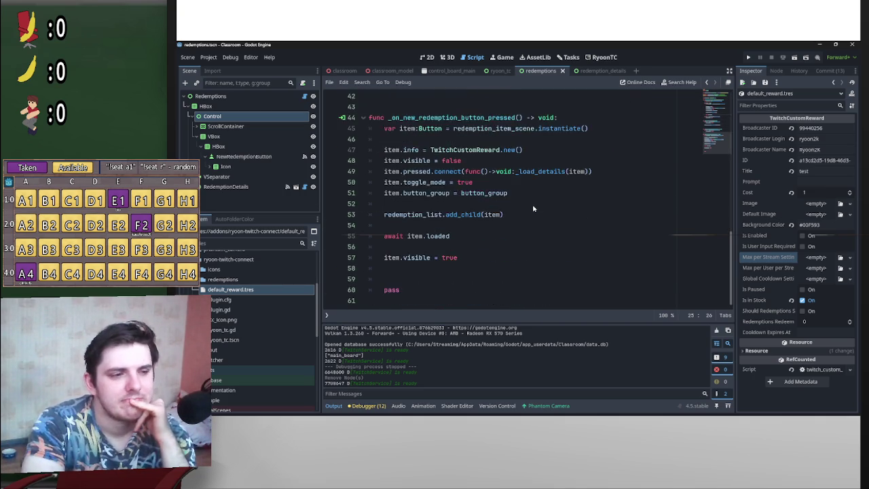
scroll(531, 208, up, 4)
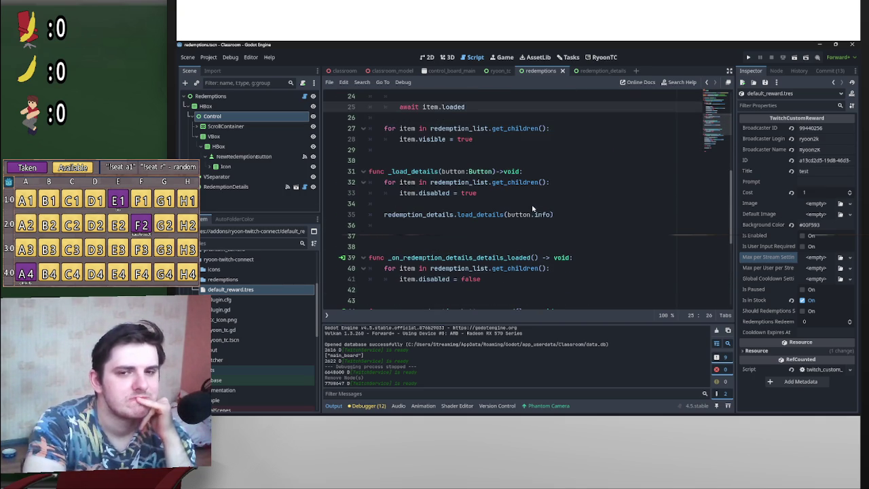
scroll(533, 208, down, 7)
scroll(537, 207, up, 13)
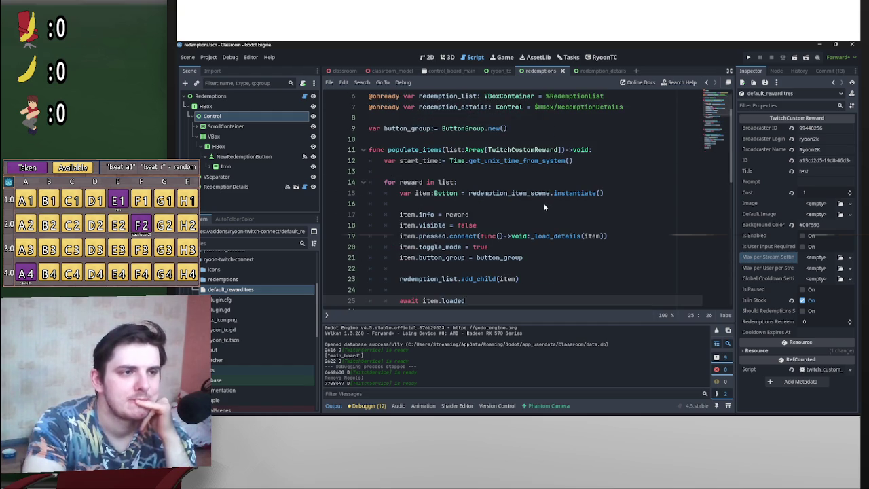
click(603, 71)
- Highlight the info.max_per_stream_setting.max_per_stream expression assigned to max_rew_edit.value on line 65
scroll(535, 217, up, 15)
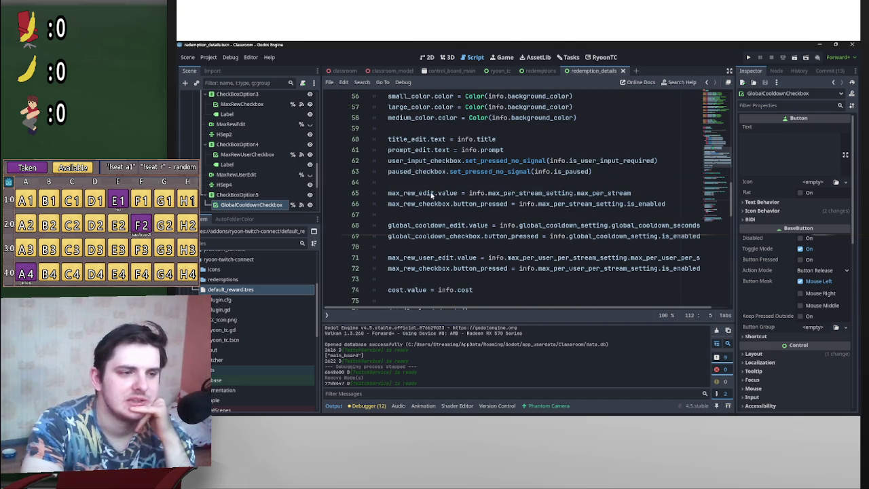
drag(386, 193, 645, 194)
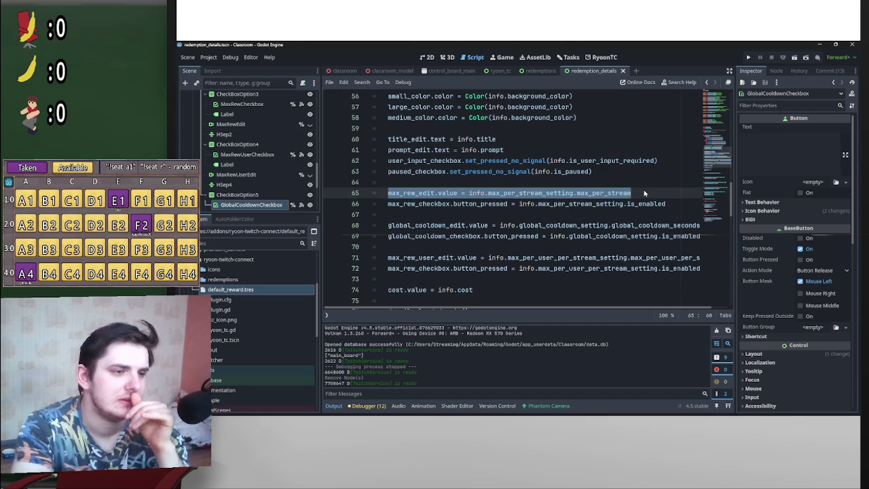
scroll(643, 193, up, 3)
scroll(643, 193, down, 3)
scroll(549, 204, up, 3)
scroll(548, 204, down, 3)
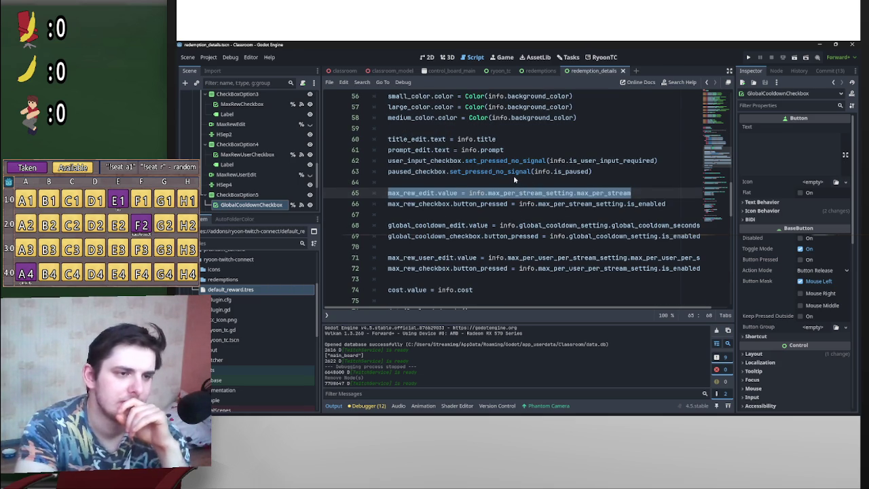
drag(574, 196, 490, 196)
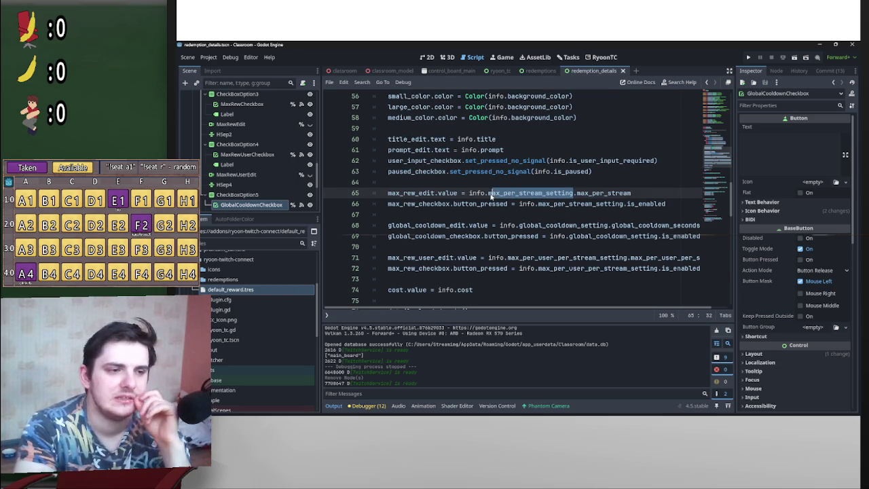
drag(673, 194, 487, 194)
click(488, 194)
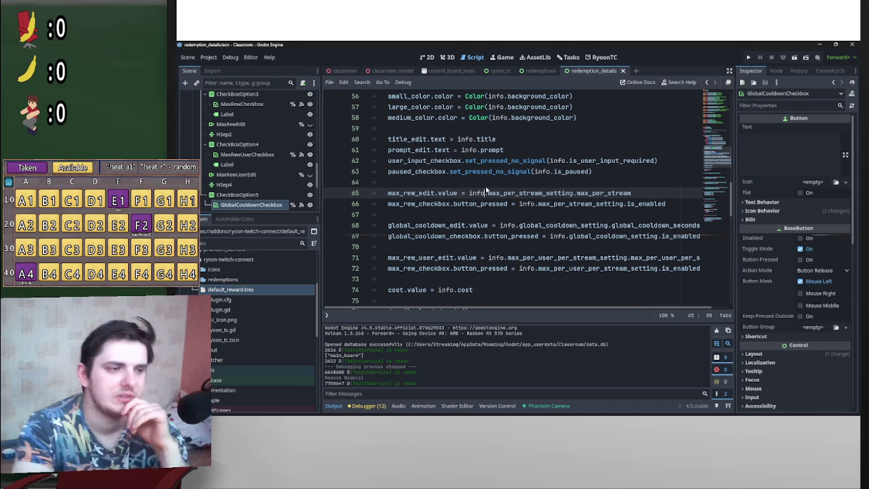
click(486, 187)
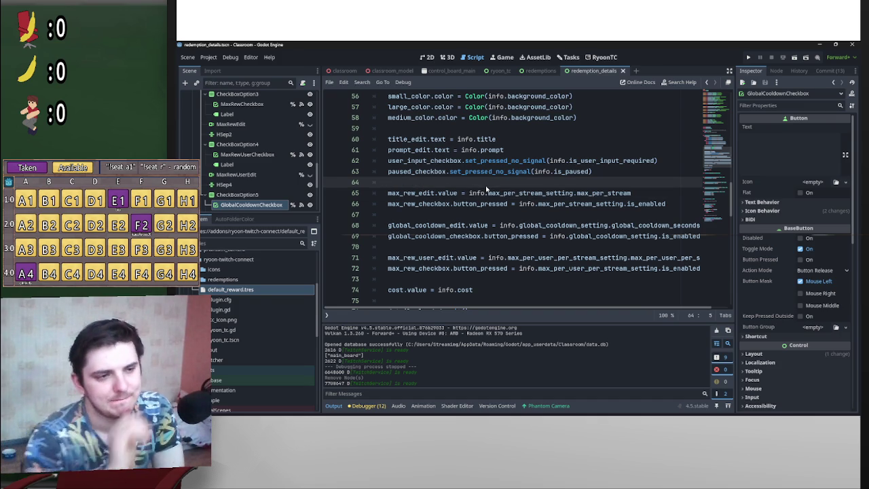
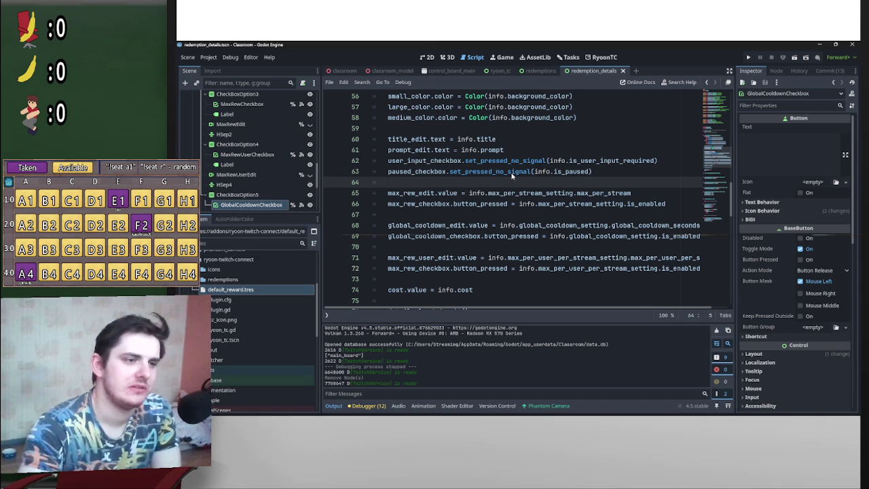
- In the redemptions script, declare 'var reward: TwitchCustomReward' below the item instantiation line
click(541, 70)
scroll(427, 262, down, 10)
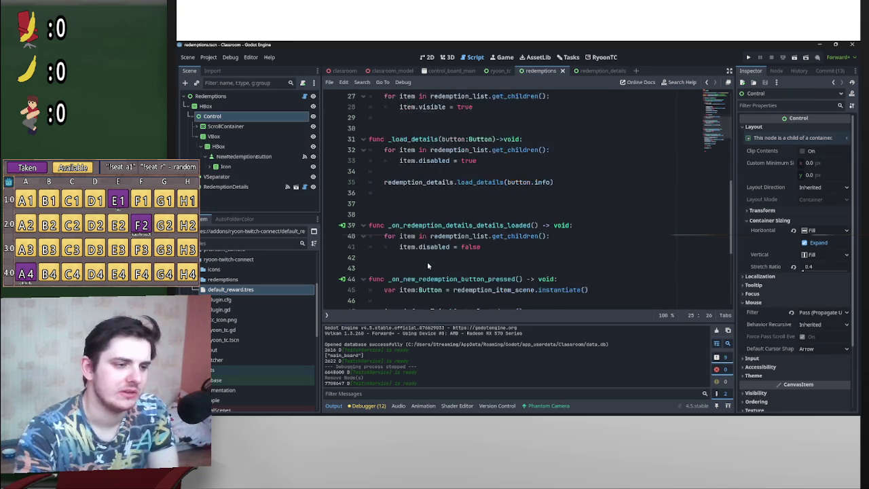
scroll(445, 279, up, 5)
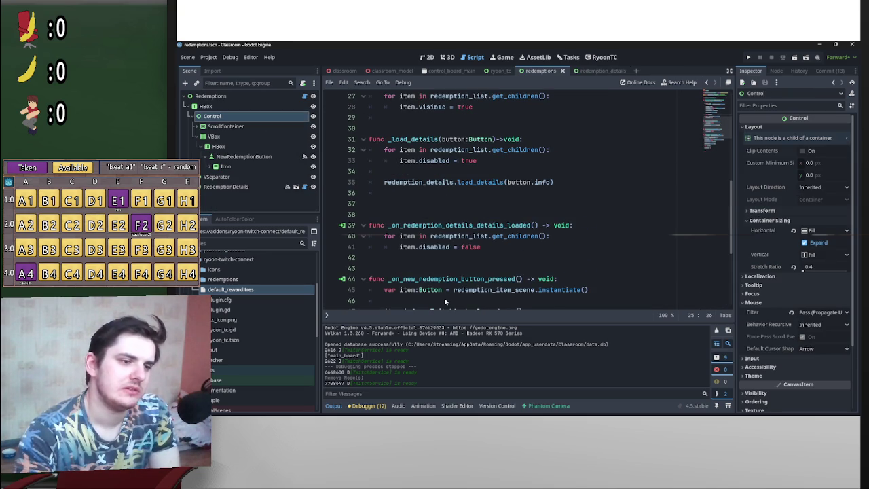
scroll(444, 297, down, 5)
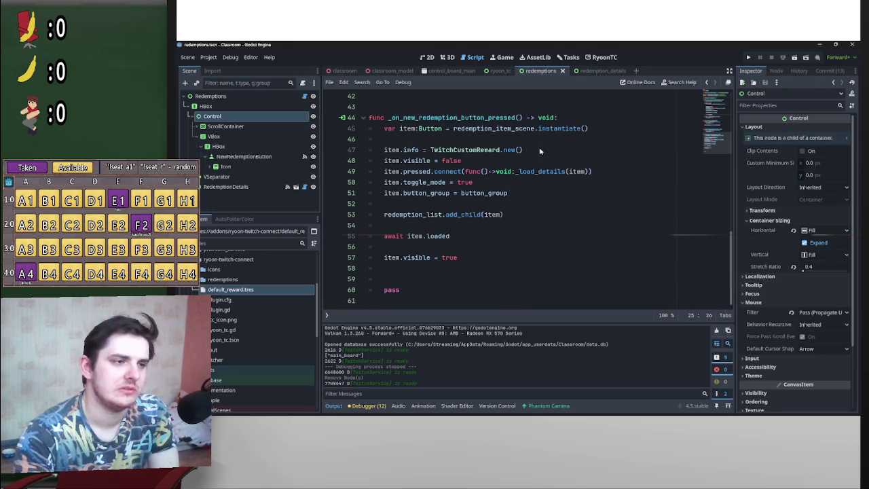
click(439, 143)
key(Down)
key(Return)
key(Return)
key(Return)
key(Up)
key(Up)
key(Up)
key(Down)
key(Down)
key(Up)
key(Up)
key(Up)
text(var reward:)
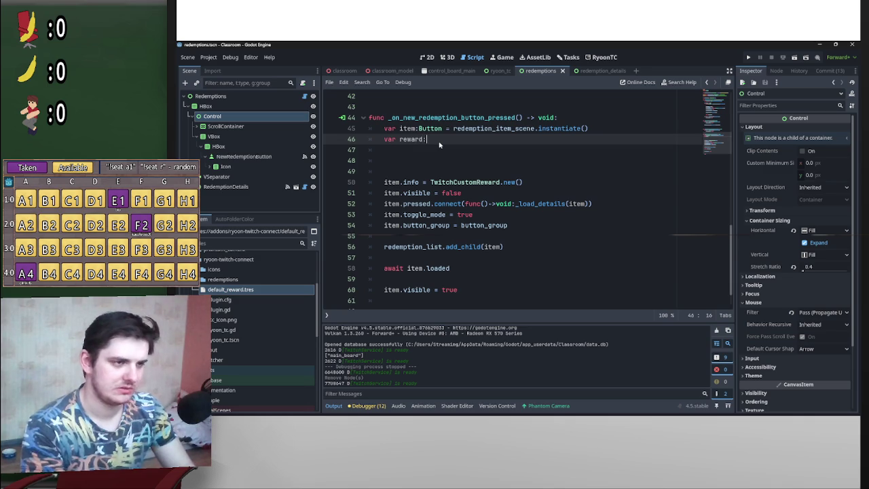
double_click(466, 182)
key(ctrl+c)
click(465, 137)
key(ctrl+v)
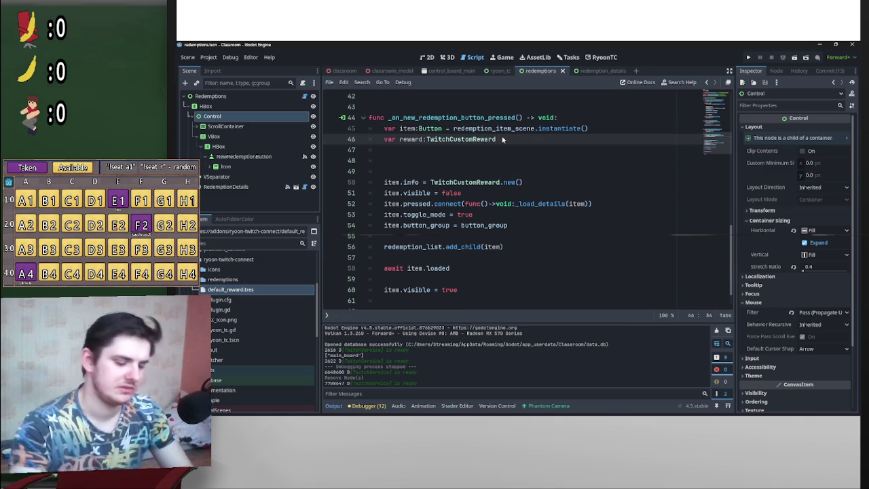
- Initialise reward with ResourceLoader.load() using the default_reward.tres path
text( = Re)
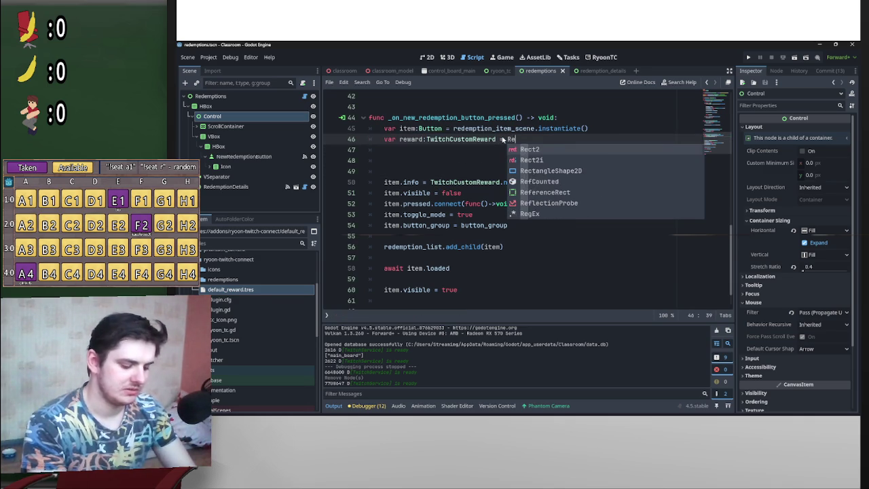
text(sourceLoader)
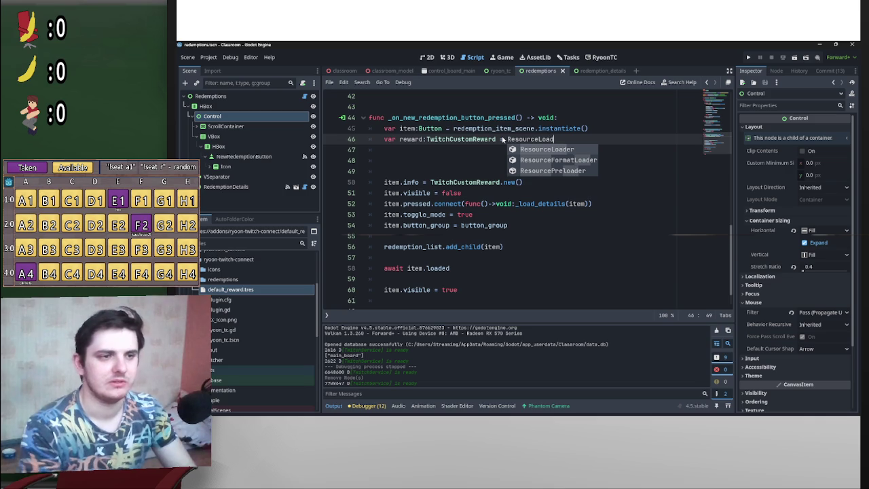
key(Return)
text(.load()
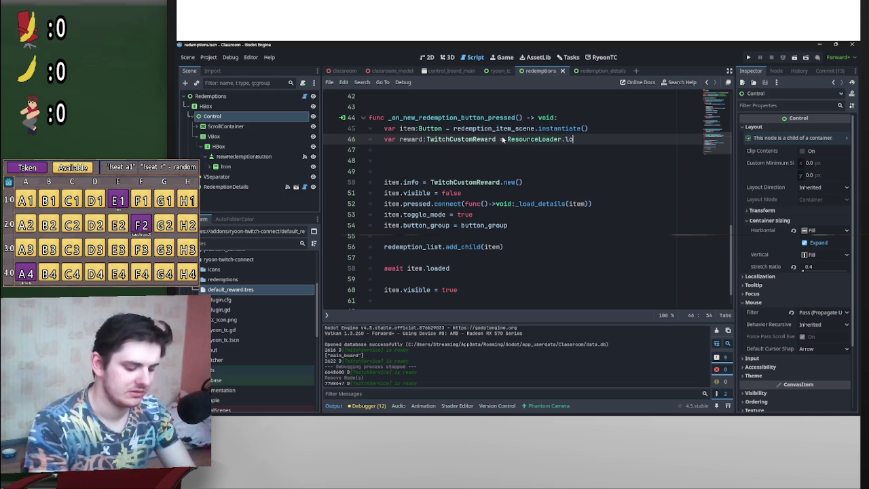
mouse_move(231, 290)
mouse_down()
mouse_move(577, 170)
mouse_move(584, 139)
mouse_up()
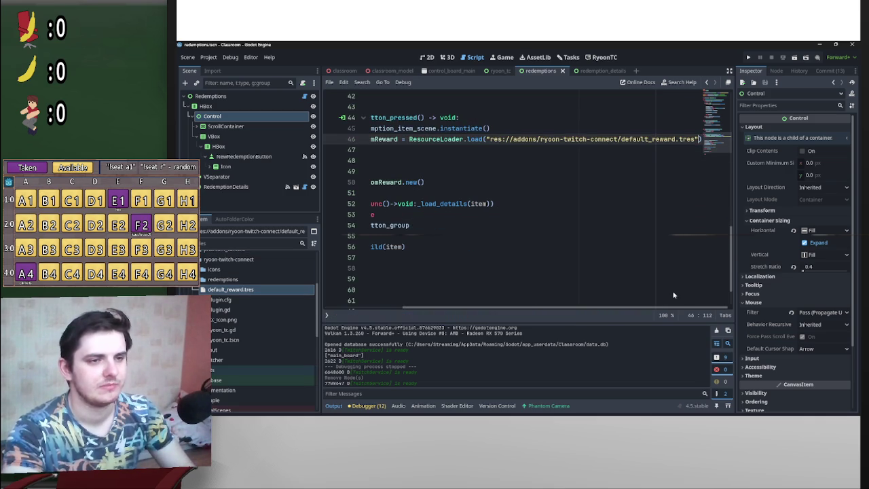
- Replace TwitchCustomReward.new() with reward in item.info, then inspect default_reward.tres
drag(688, 307, 540, 307)
mouse_move(523, 182)
mouse_down()
mouse_move(420, 185)
mouse_move(430, 185)
mouse_up()
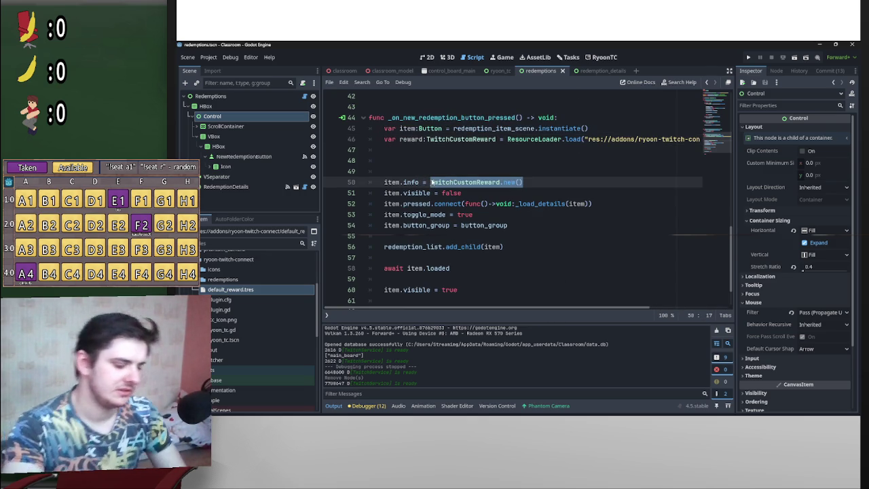
text(reward)
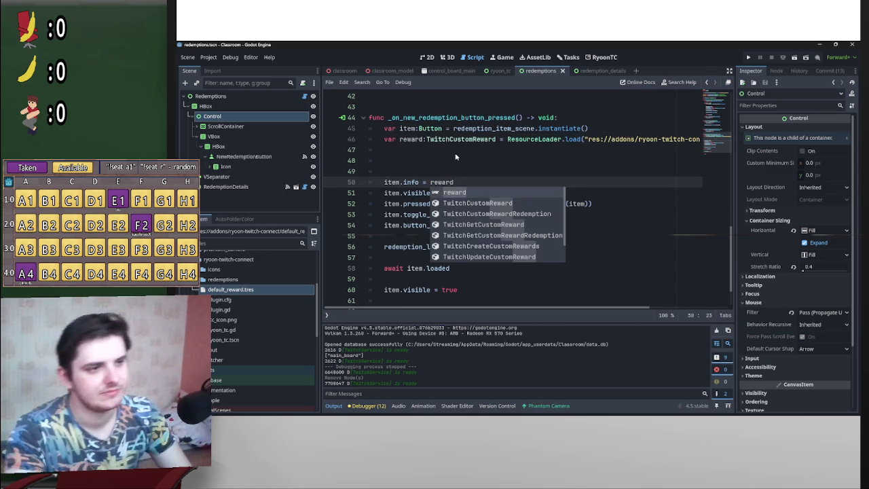
click(459, 149)
click(241, 289)
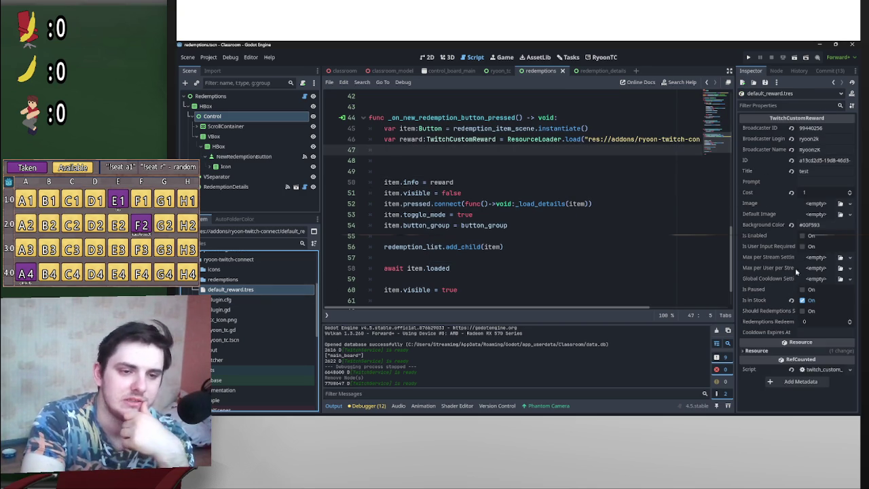
mouse_move(781, 272)
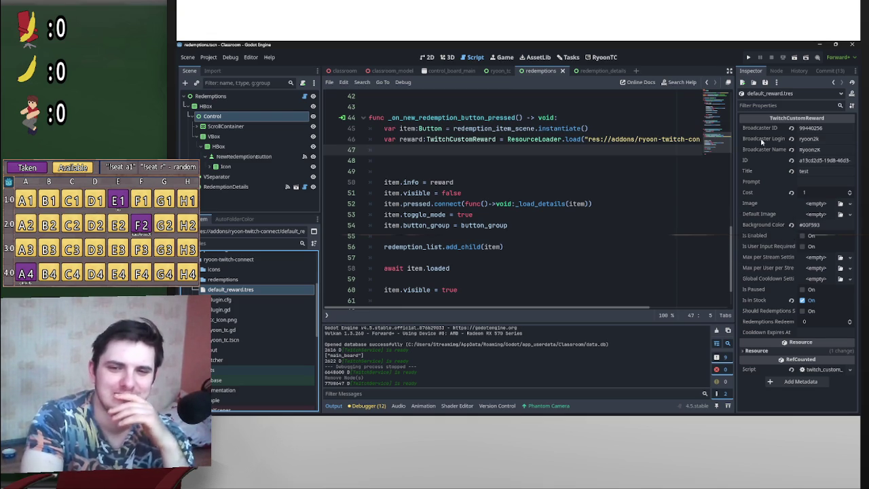
scroll(549, 244, up, 2)
scroll(498, 175, down, 2)
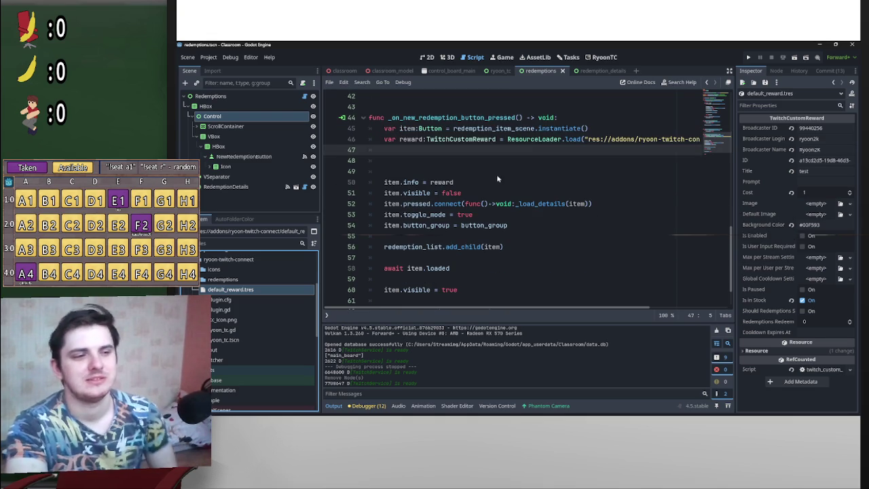
click(496, 161)
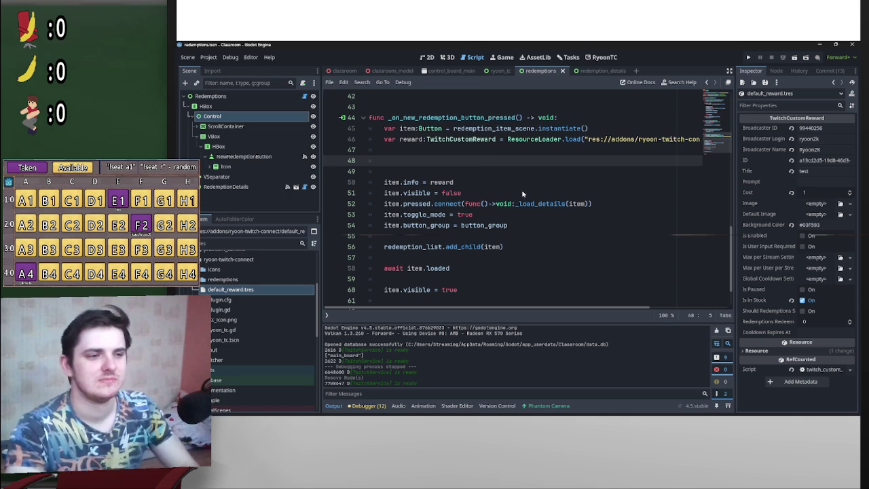
scroll(531, 170, up, 3)
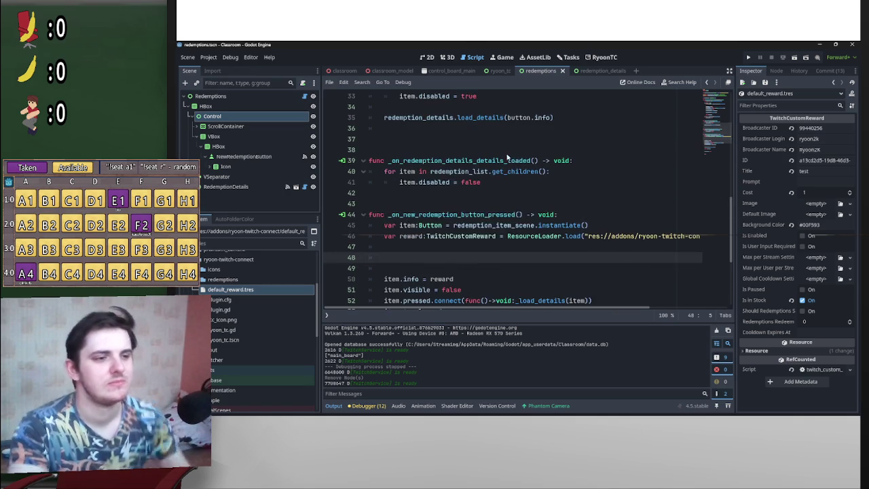
- Add a reward.max_per_stream_setting line and duplicate it twice below
scroll(488, 127, down, 2)
text(re)
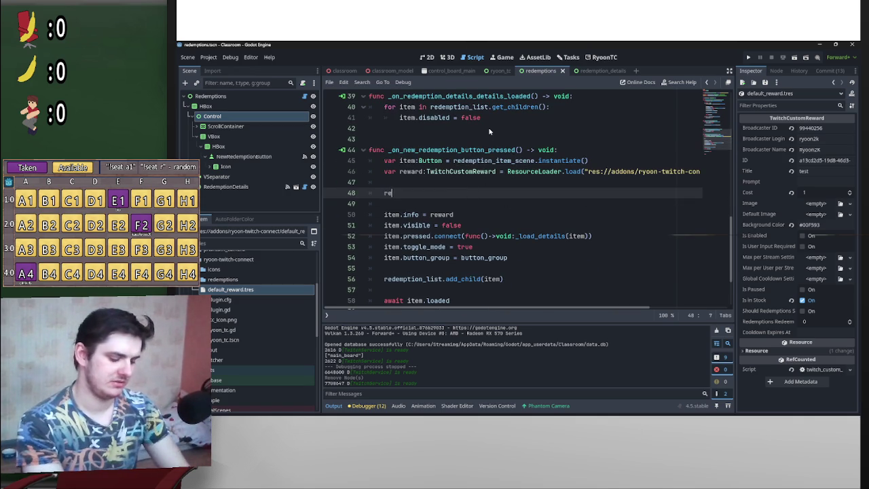
text(ward.)
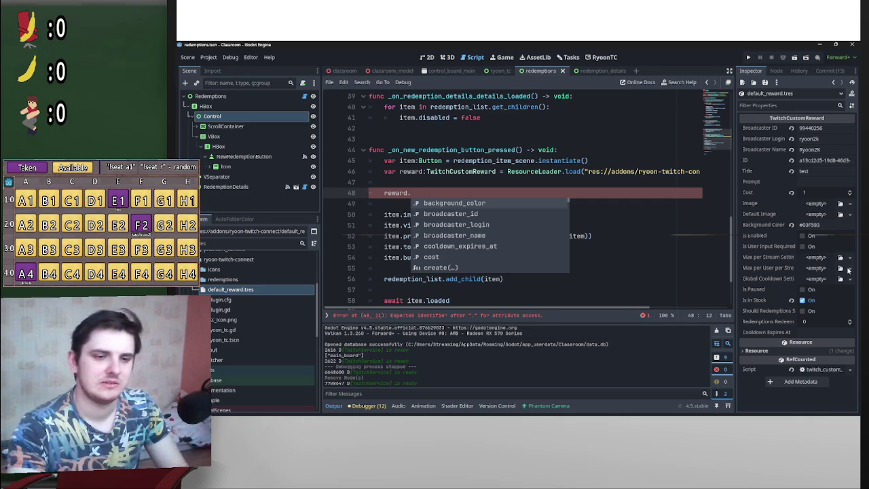
text(max)
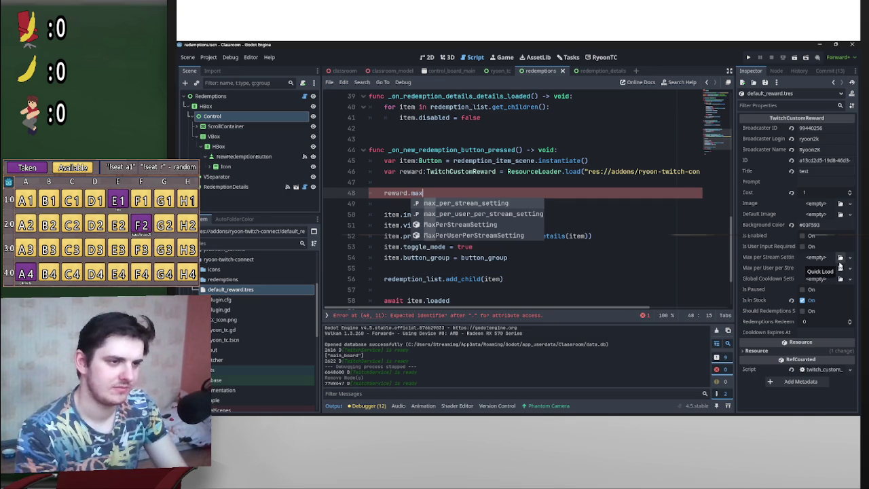
key(Return)
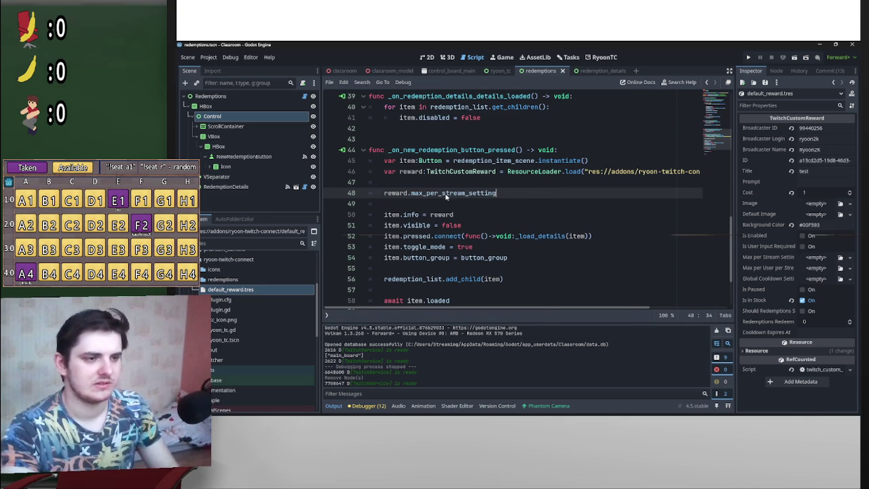
drag(499, 193, 383, 194)
key(ctrl+c)
key(End)
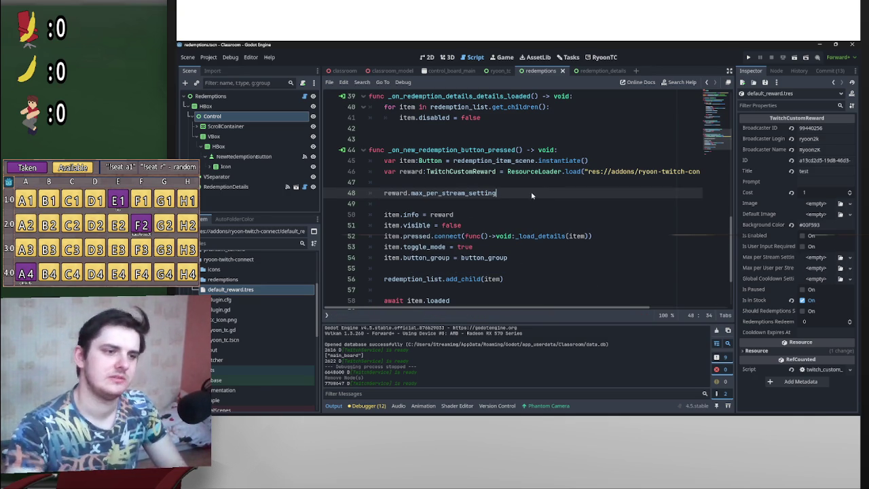
key(Return)
key(ctrl+v)
key(Return)
key(ctrl+v)
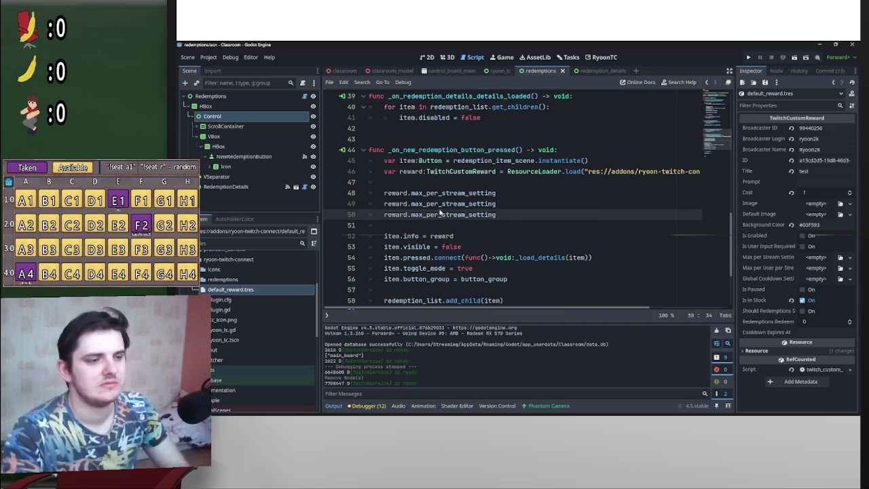
- Change the copies to max_per_user_per_stream_setting and global_cooldown_setting
mouse_move(526, 206)
mouse_down()
mouse_move(383, 206)
mouse_move(425, 206)
mouse_up()
text(pu)
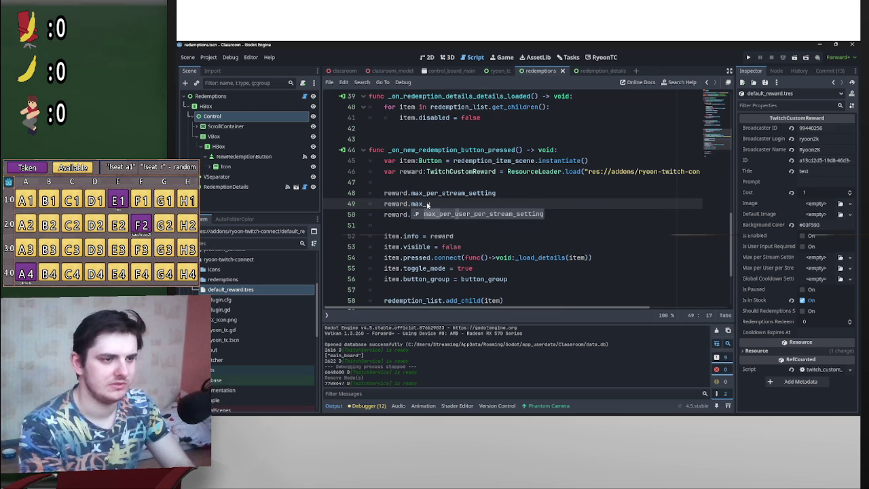
key(Return)
drag(504, 216, 412, 217)
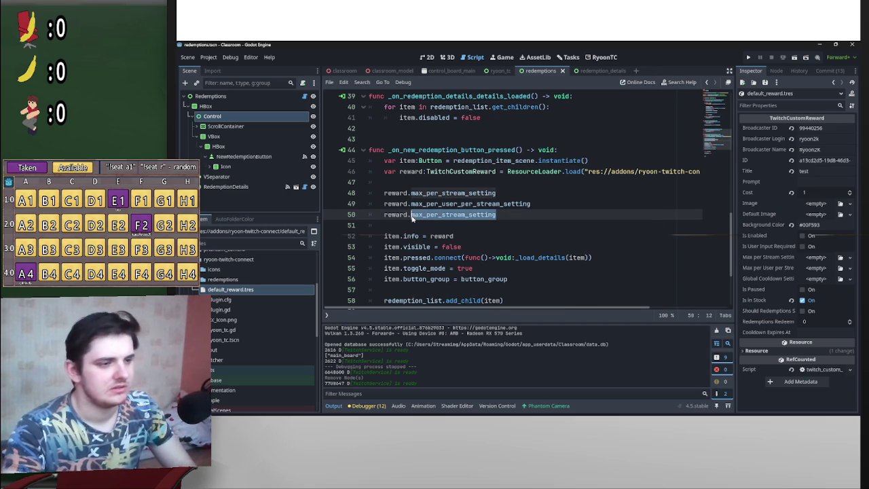
text(glob)
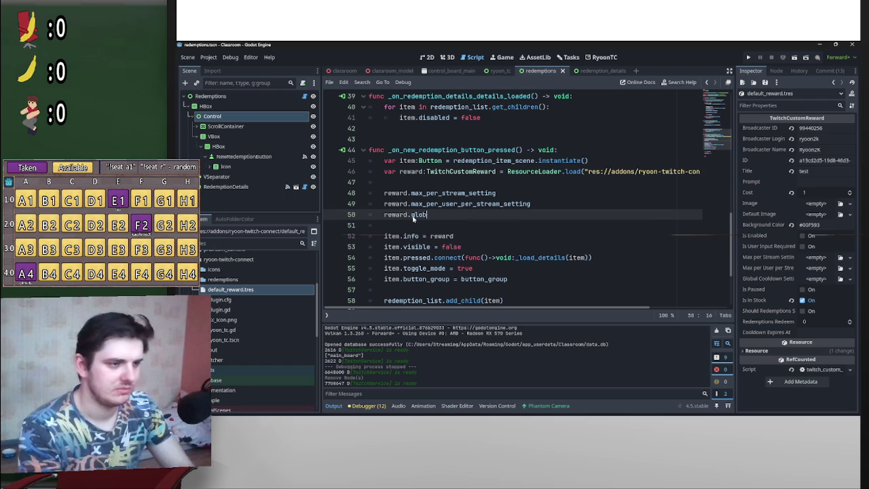
key(Return)
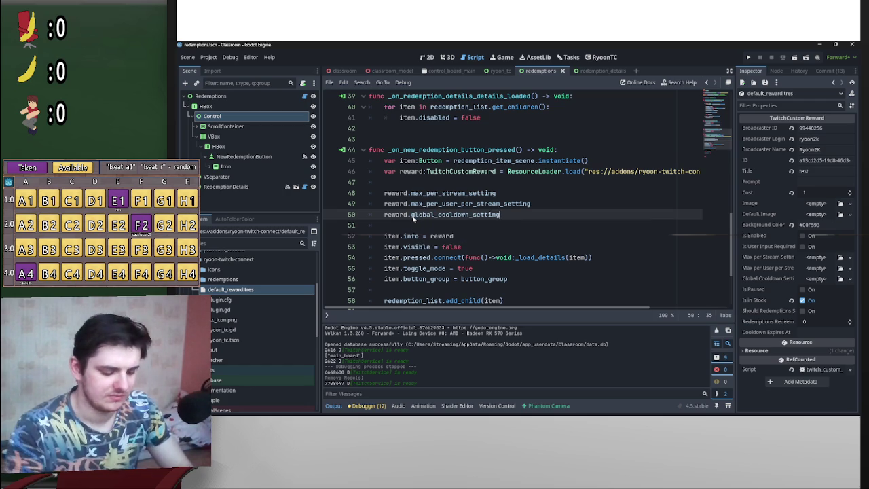
- Assign global_cooldown_setting = TwitchCustomReward.GlobalCooldownSetting.create(false, 0) on line 50
text( =)
drag(497, 171, 425, 171)
drag(521, 230, 631, 218)
click(633, 220)
text(.)
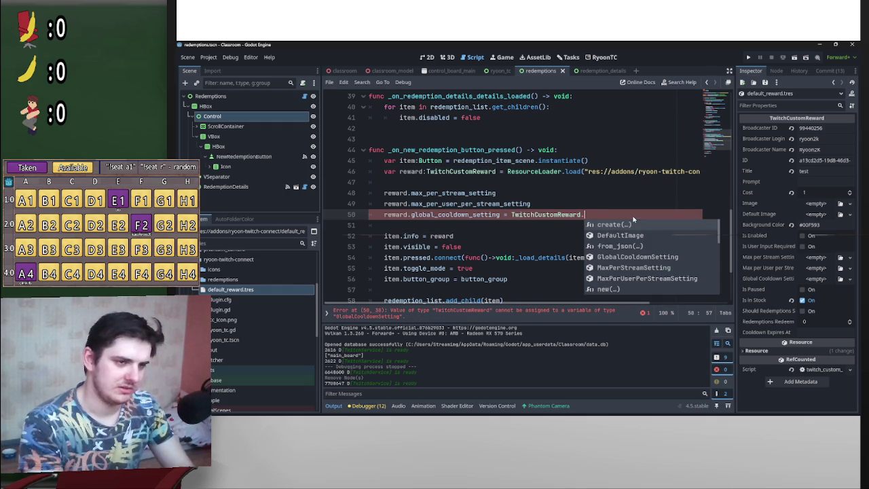
text(glob)
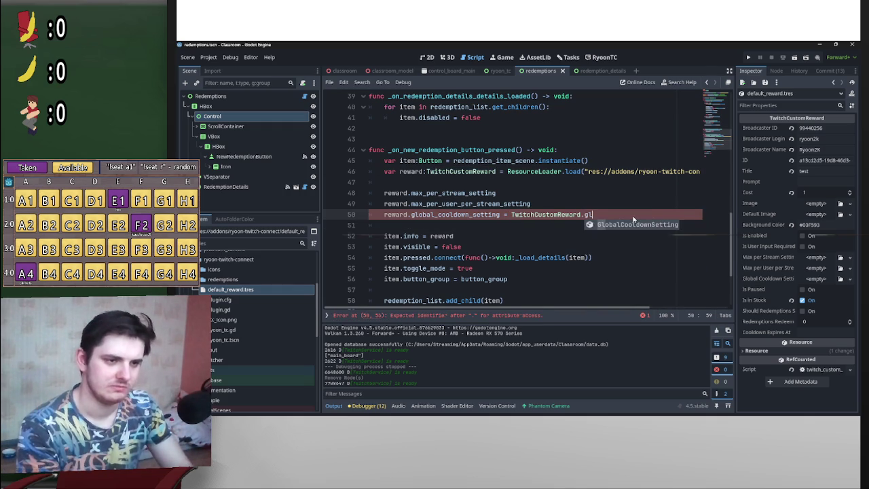
key(Return)
text(.cre)
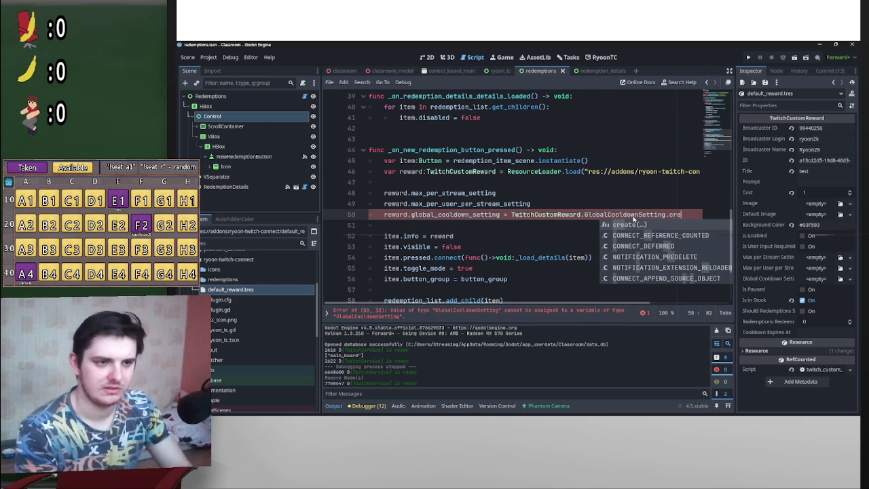
key(Return)
text(false)
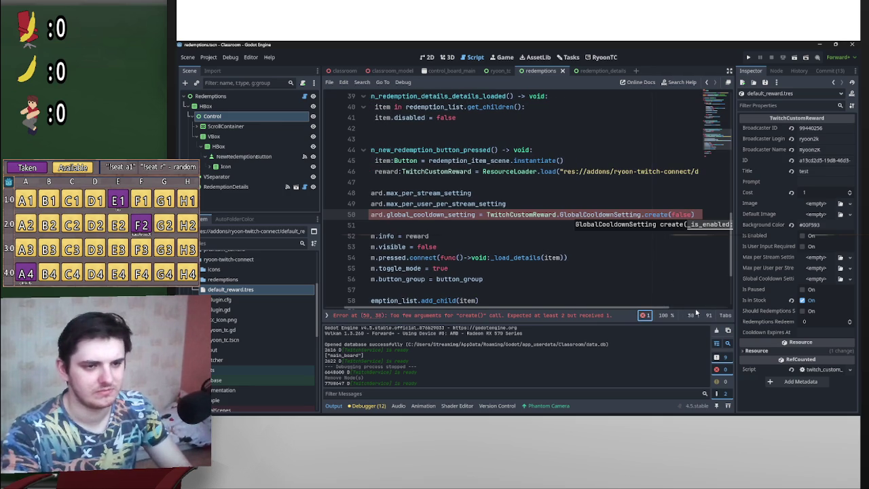
scroll(700, 309, right, 3)
click(618, 216)
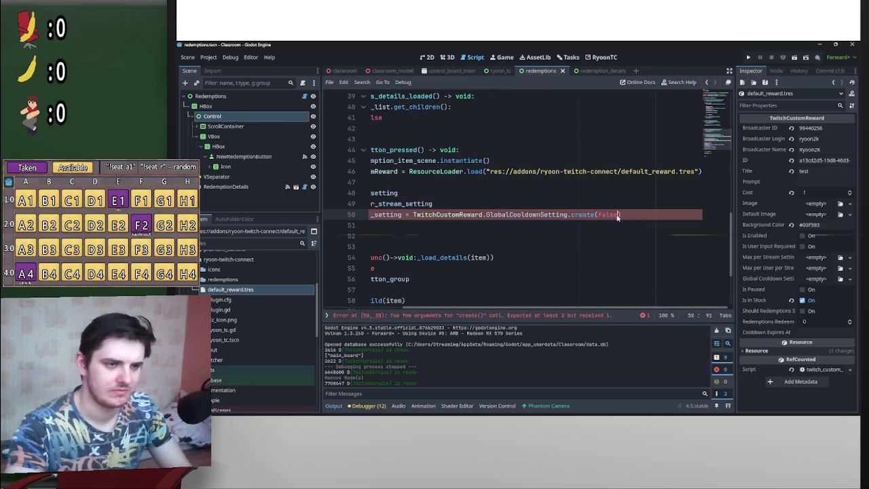
text(,0)
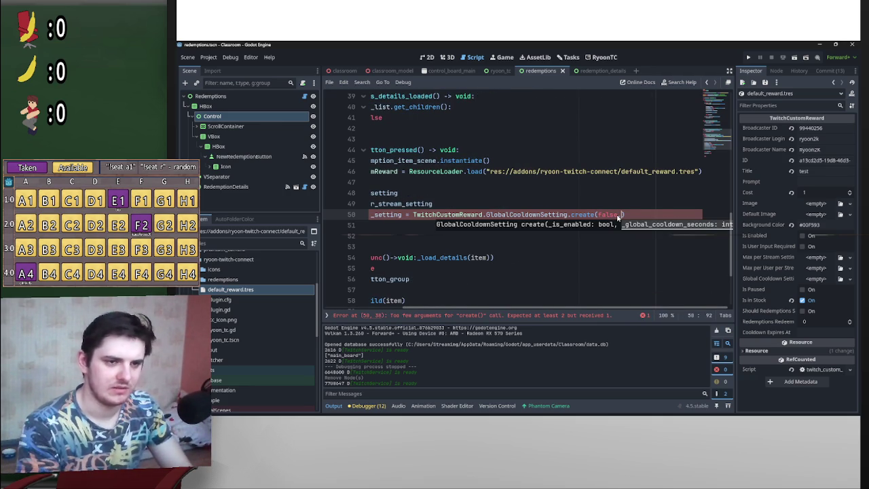
text())
- Test removing GlobalCooldownSetting on line 50 and copy the create expression onto line 49
mouse_move(629, 215)
mouse_down()
mouse_move(414, 215)
mouse_move(569, 214)
mouse_move(487, 213)
mouse_up()
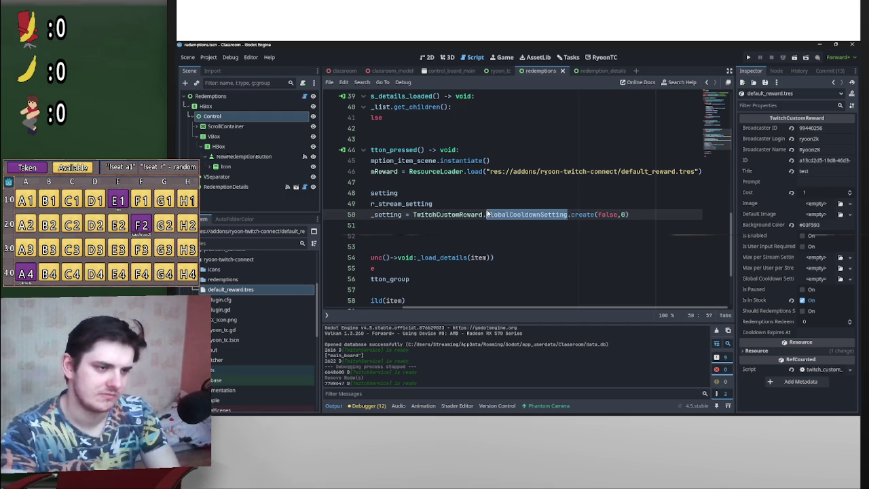
key(BackSpace)
drag(596, 216, 412, 216)
key(ctrl+z)
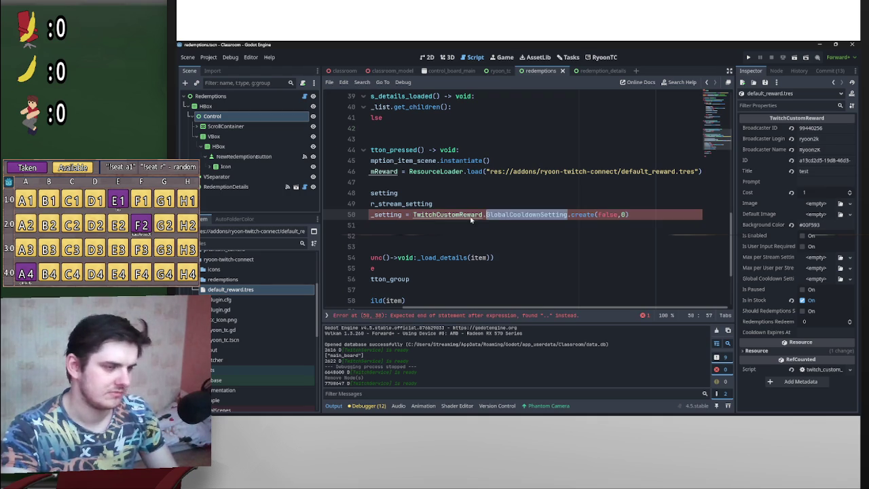
drag(541, 309, 464, 309)
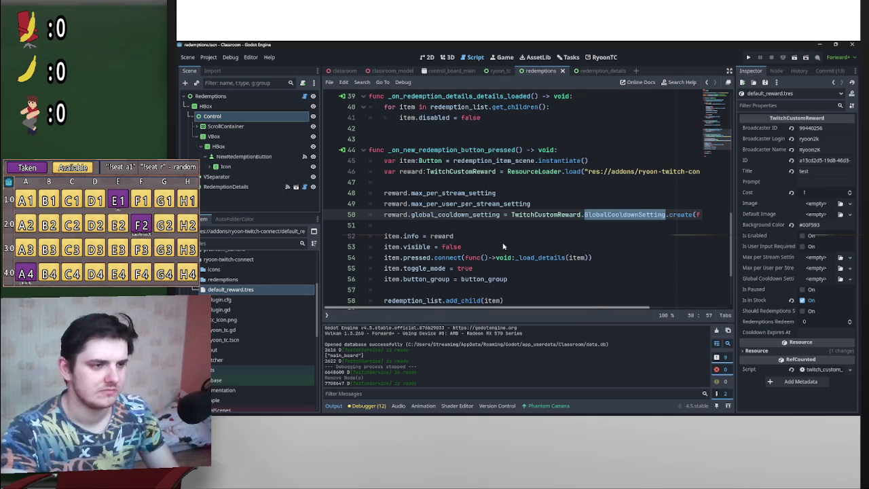
click(551, 205)
key(ctrl+y)
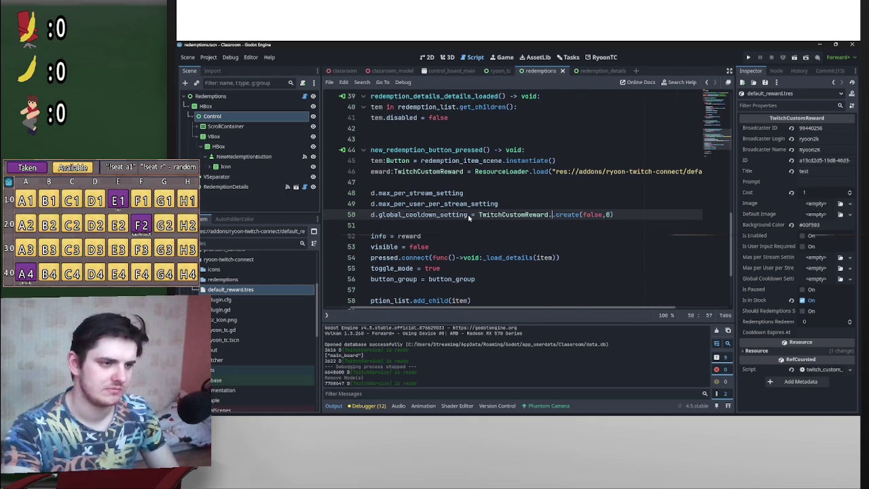
drag(468, 214, 625, 221)
key(ctrl+c)
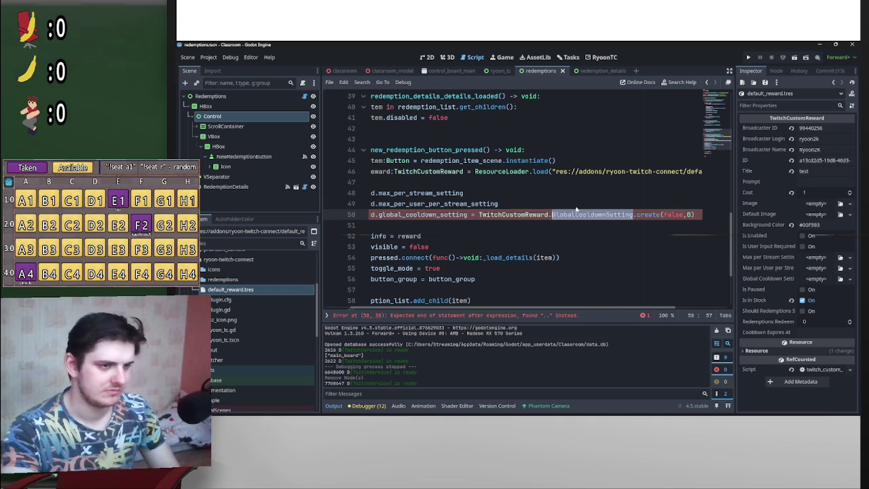
key(ctrl+z)
click(543, 204)
key(ctrl+v)
click(522, 198)
key(ctrl+Tab)
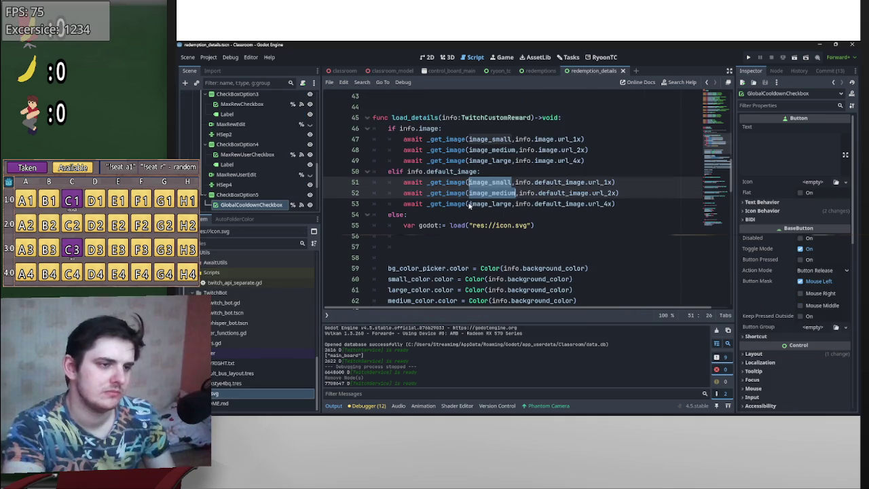
- In the else branch, set all three image textures to godot and save
key(ctrl+c)
key(ctrl+v)
text(.texture)
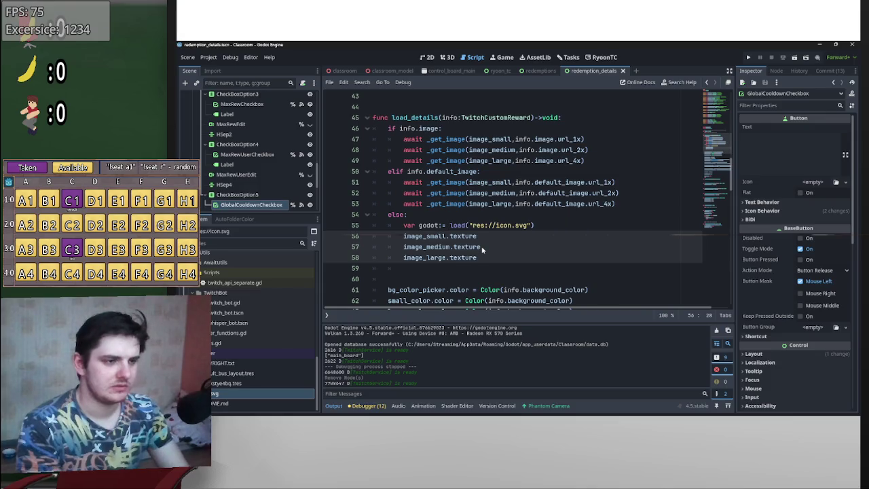
text( = godot)
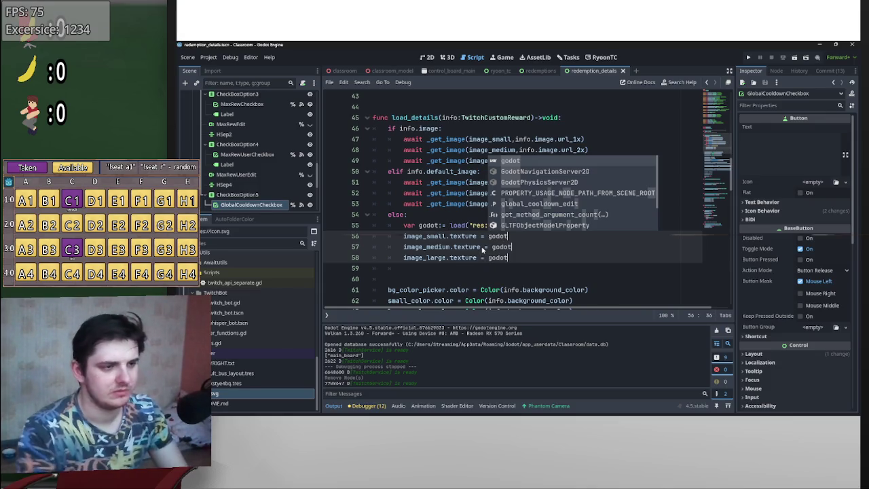
key(Escape)
key(ctrl+s)
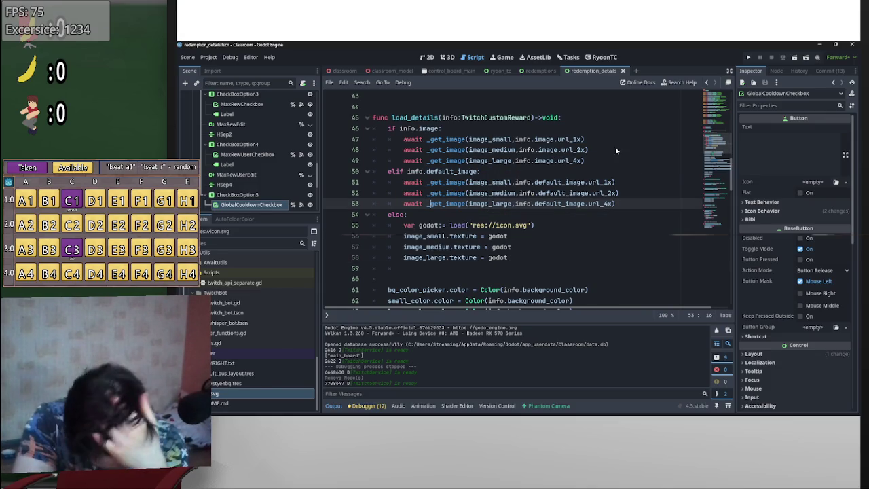
- Move the godot texture variable to the top of the script, surrounded by blank lines
scroll(518, 231, up, 3)
scroll(520, 255, down, 4)
scroll(520, 255, up, 2)
mouse_move(535, 258)
mouse_down()
mouse_move(372, 258)
mouse_move(402, 260)
mouse_up()
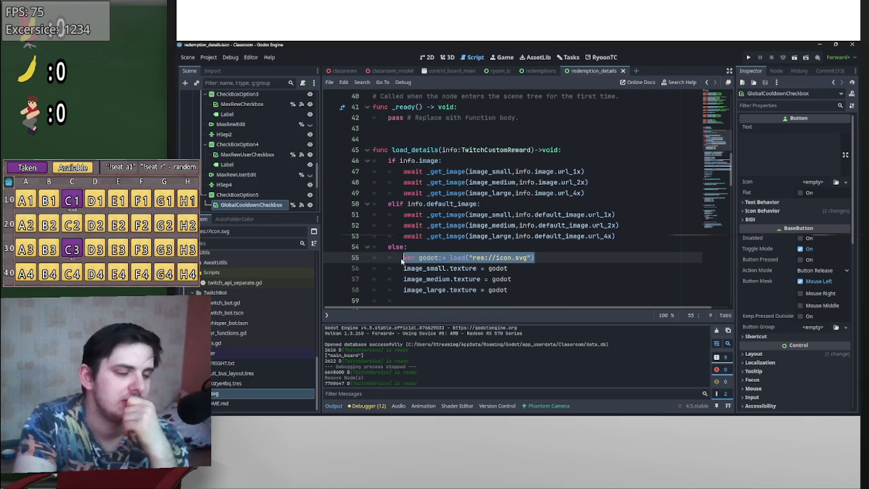
scroll(432, 202, up, 5)
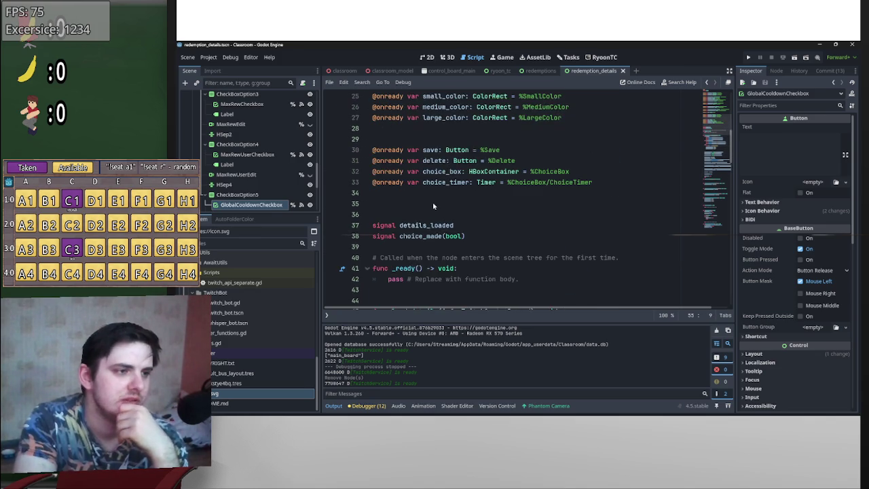
scroll(432, 202, down, 5)
mouse_move(428, 258)
mouse_down()
mouse_move(467, 78)
mouse_move(459, 149)
mouse_move(440, 124)
mouse_up()
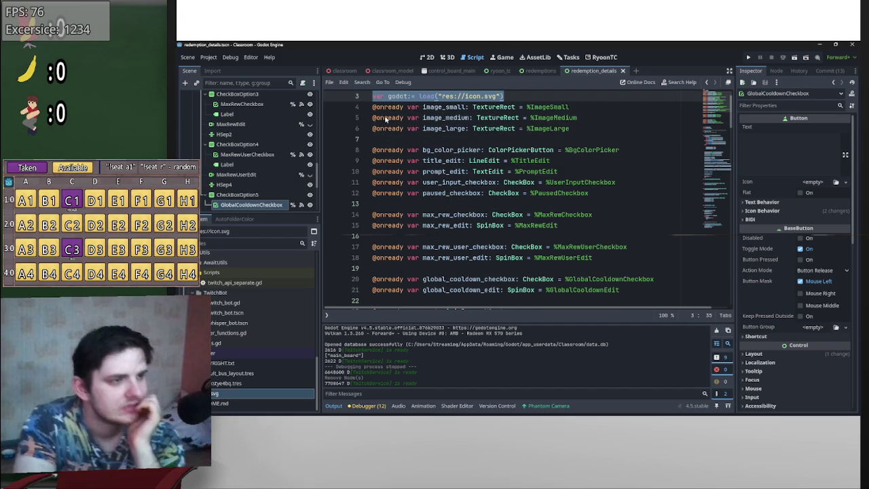
scroll(396, 113, up, 1)
click(372, 122)
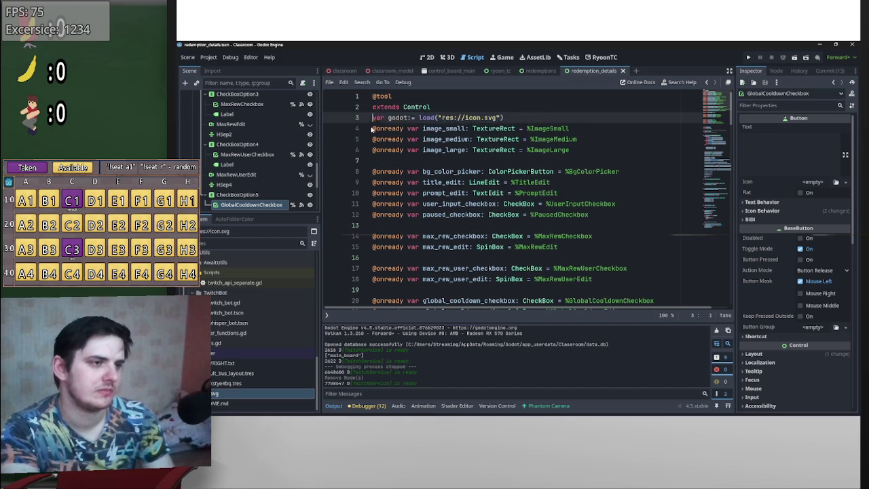
key(Return)
key(Down)
key(Return)
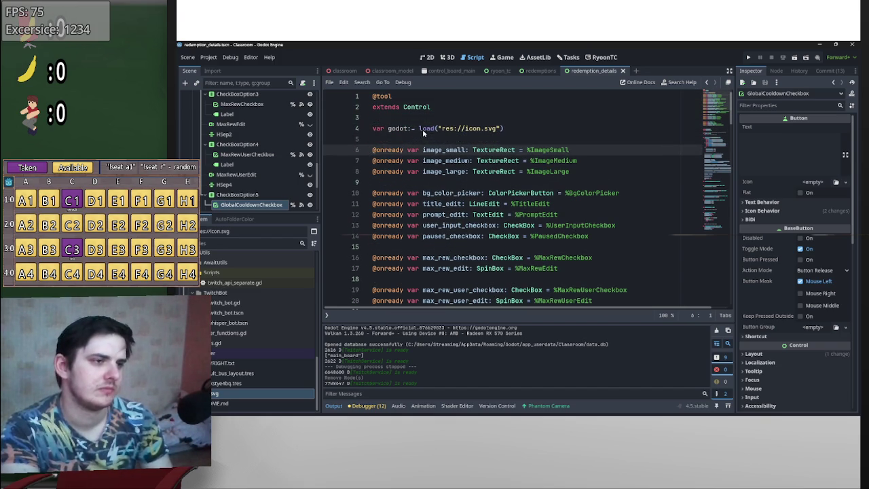
- Change the variable to use preload and rename it godot_t
click(421, 129)
mouse_move(421, 131)
text(pre)
click(407, 129)
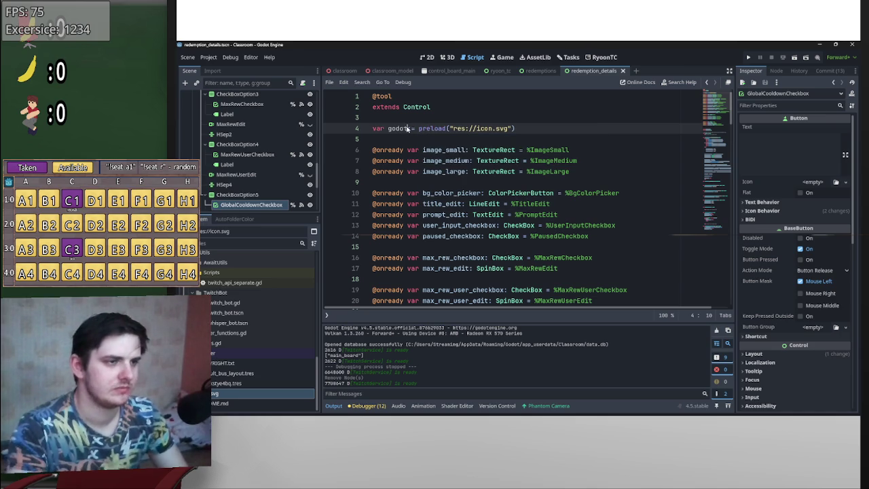
text(_t)
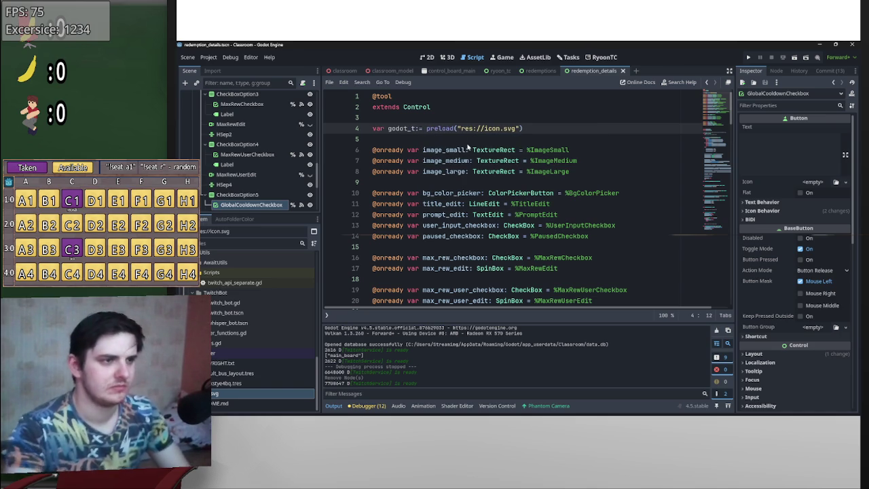
- Update the three texture assignments to godot_t and delete the blank line under else
click(536, 318)
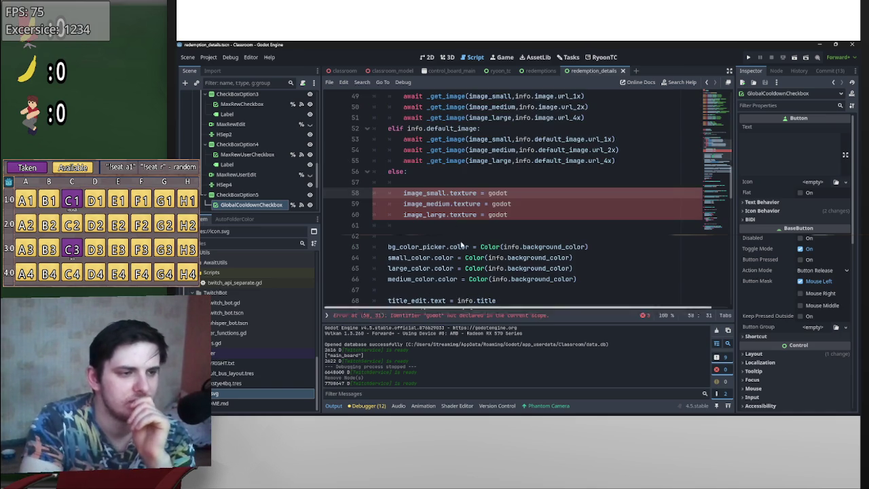
click(512, 196)
alt+click(531, 207)
alt+click(534, 216)
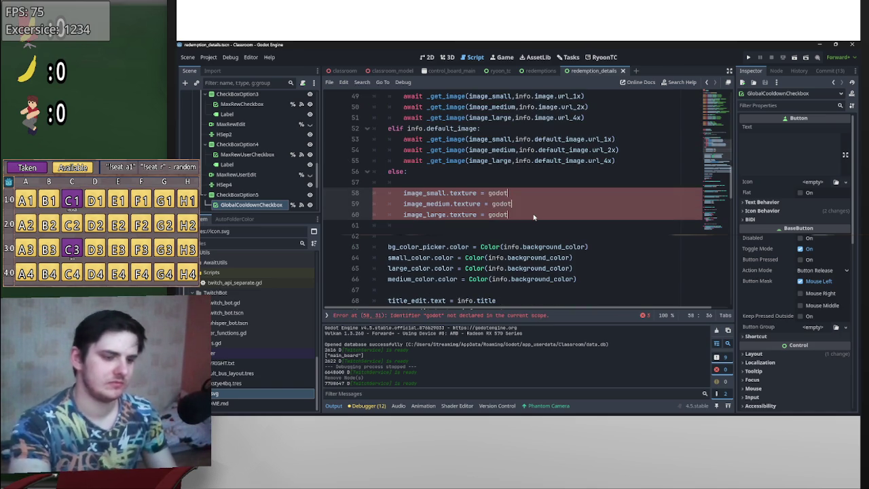
text(_t)
click(559, 169)
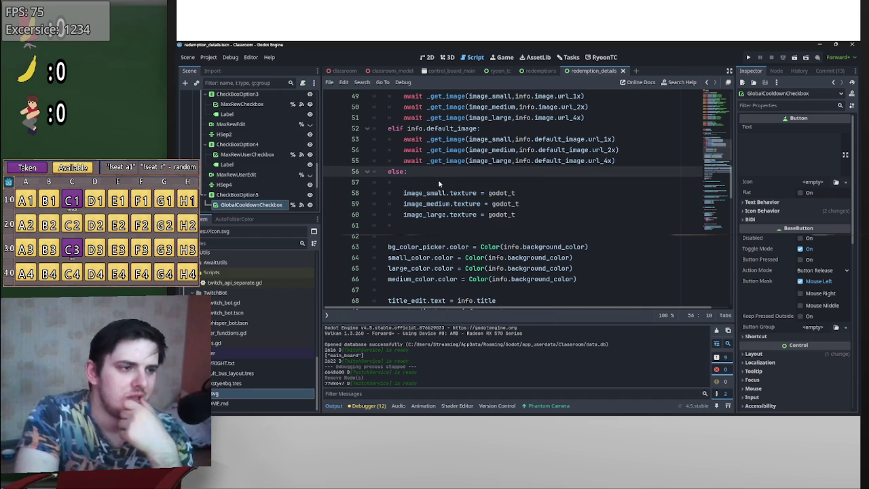
drag(405, 182, 363, 182)
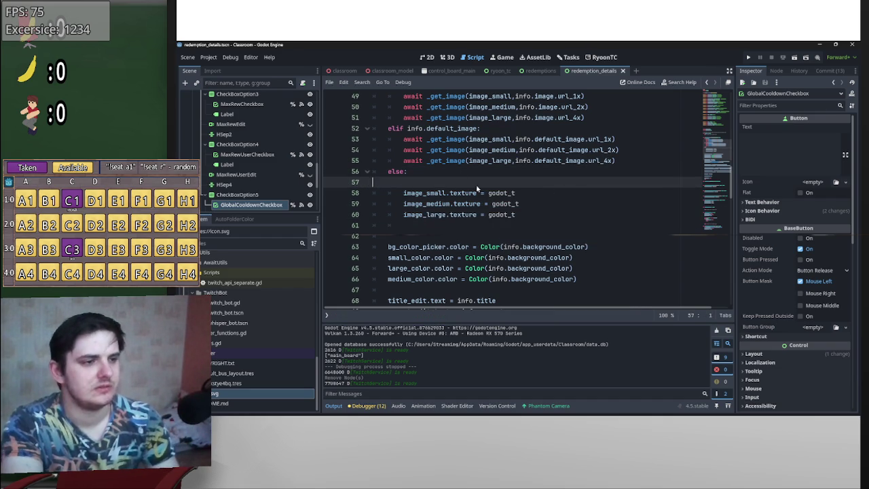
key(BackSpace)
key(BackSpace)
mouse_move(728, 145)
mouse_down()
mouse_move(728, 85)
mouse_move(722, 179)
mouse_up()
scroll(722, 178, up, 10)
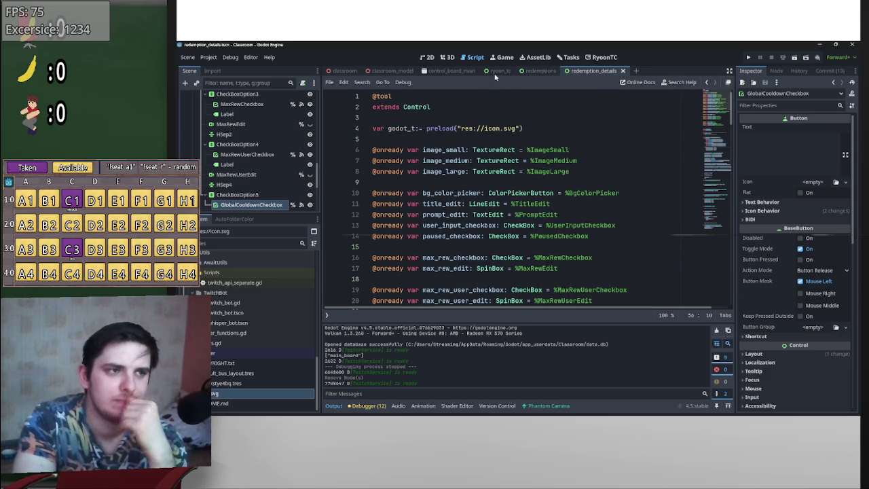
- In the redemptions script, add line 64 and correct the typed 'itme.s' to 'item.'
click(530, 72)
scroll(508, 216, down, 5)
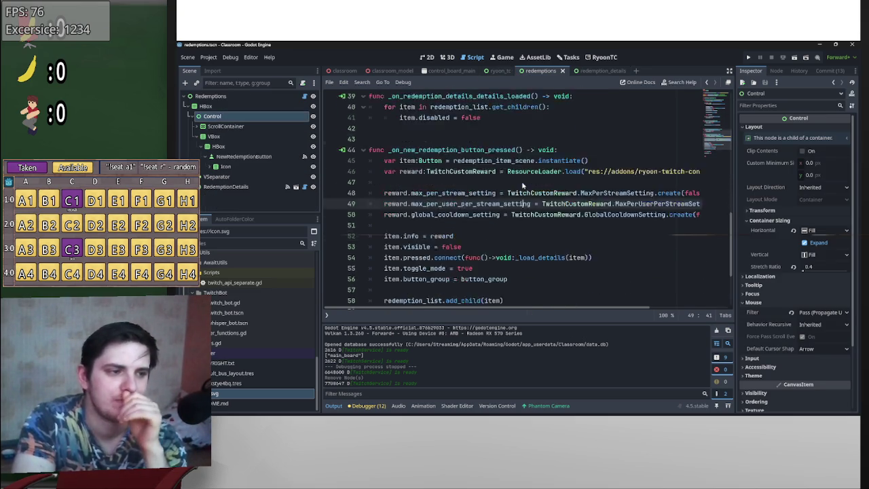
scroll(508, 216, down, 1)
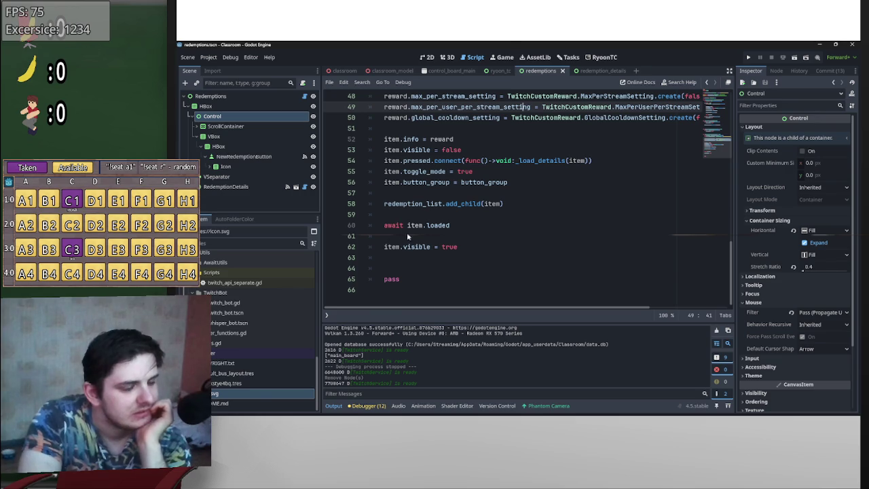
click(424, 260)
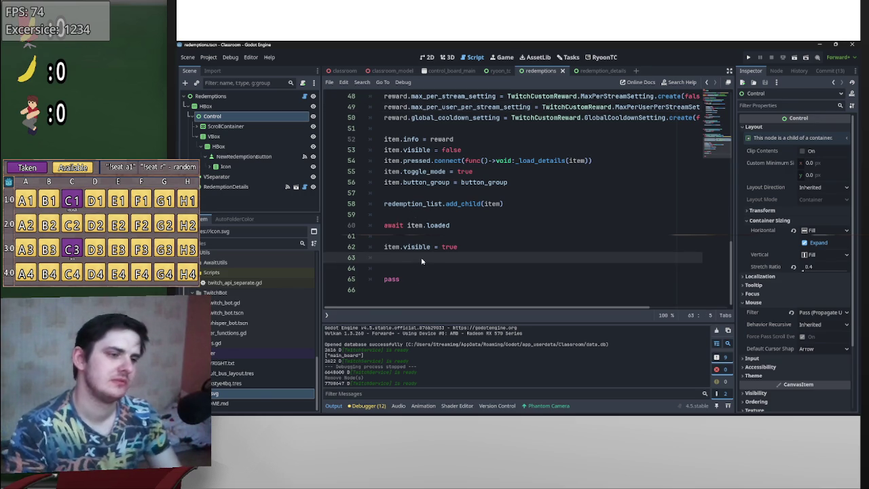
key(Return)
text(itme.)
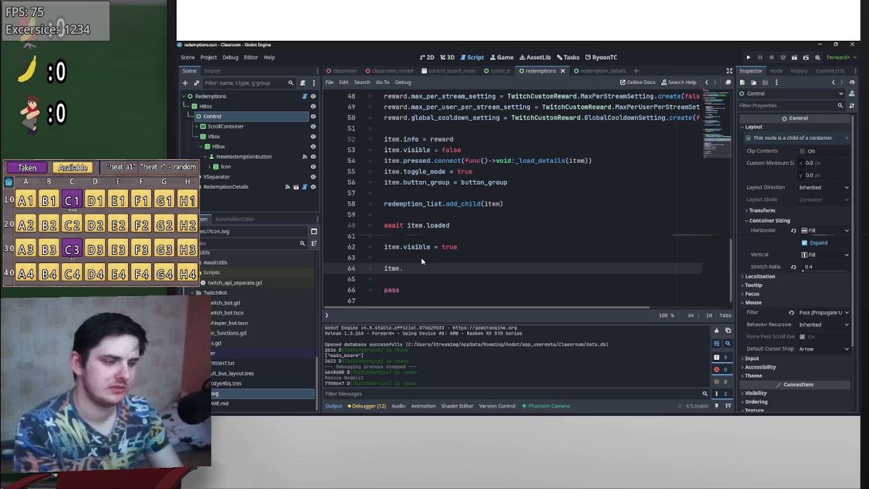
text(s)
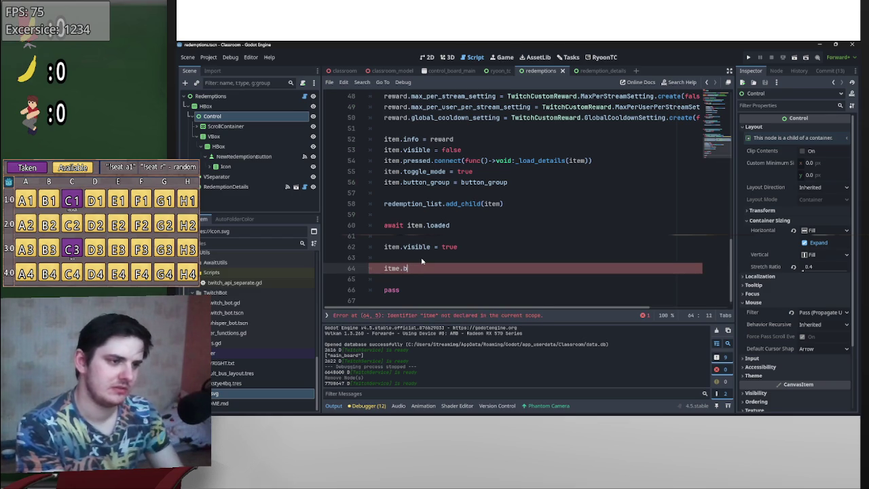
key(BackSpace)
key(BackSpace)
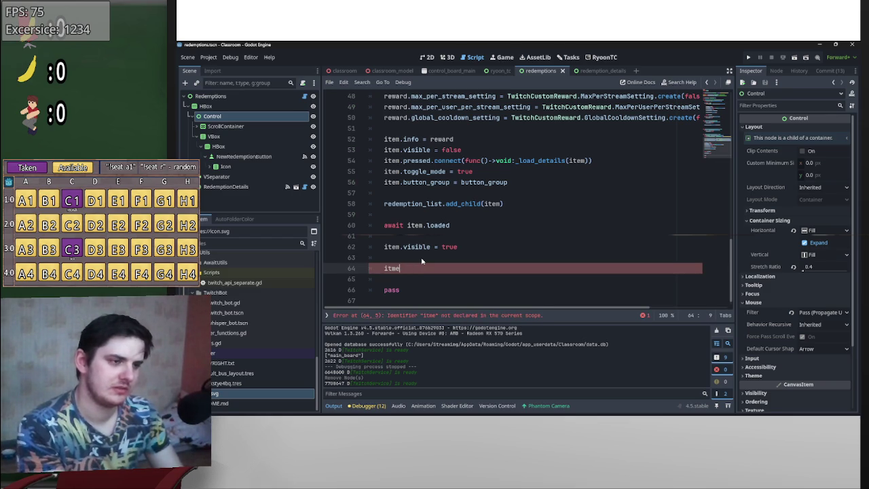
scroll(421, 261, up, 2)
scroll(449, 214, down, 2)
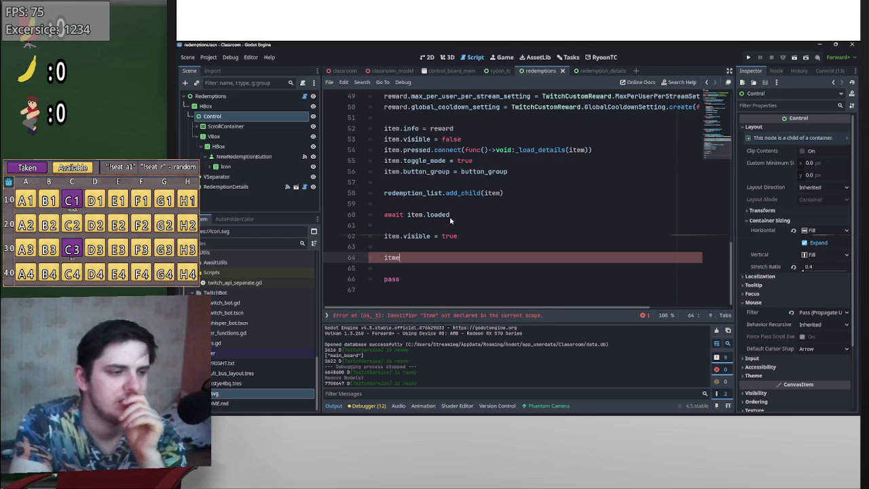
key(BackSpace)
key(BackSpace)
key(BackSpace)
text(tem)
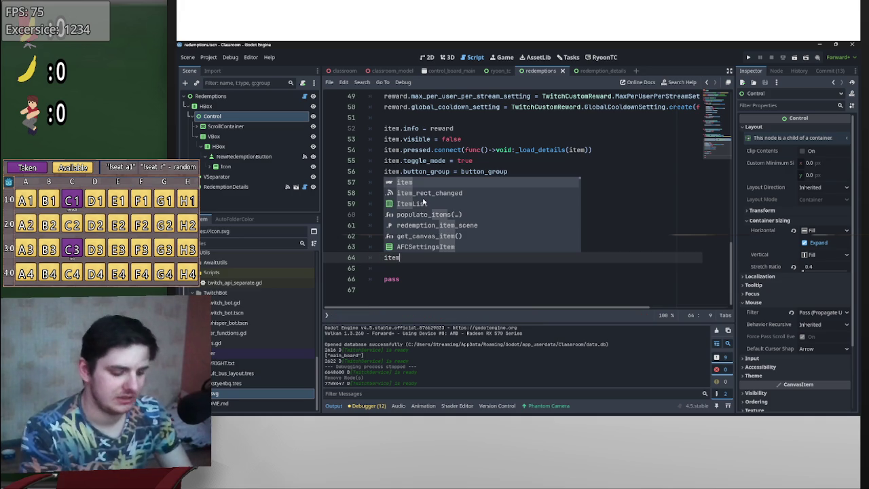
text(.)
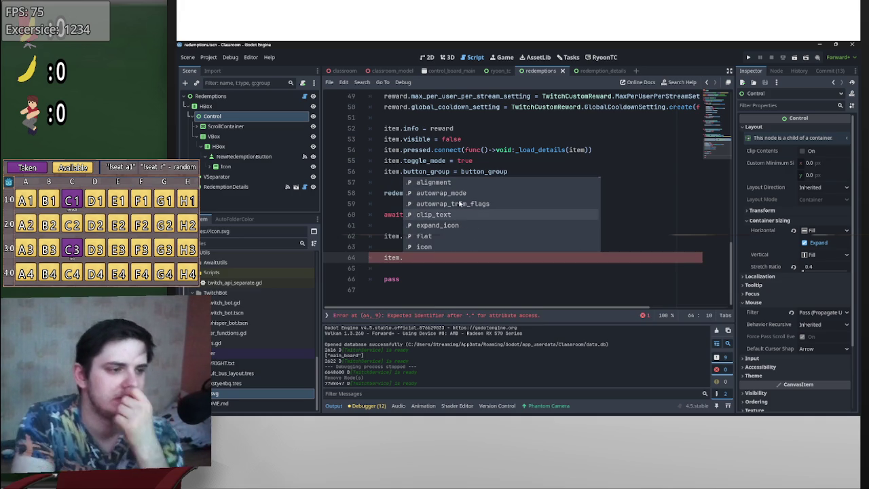
- Complete the line as item.button_pressed and view the button_pressed documentation
scroll(466, 202, down, 10)
scroll(518, 221, up, 3)
scroll(518, 215, down, 4)
scroll(516, 213, up, 1)
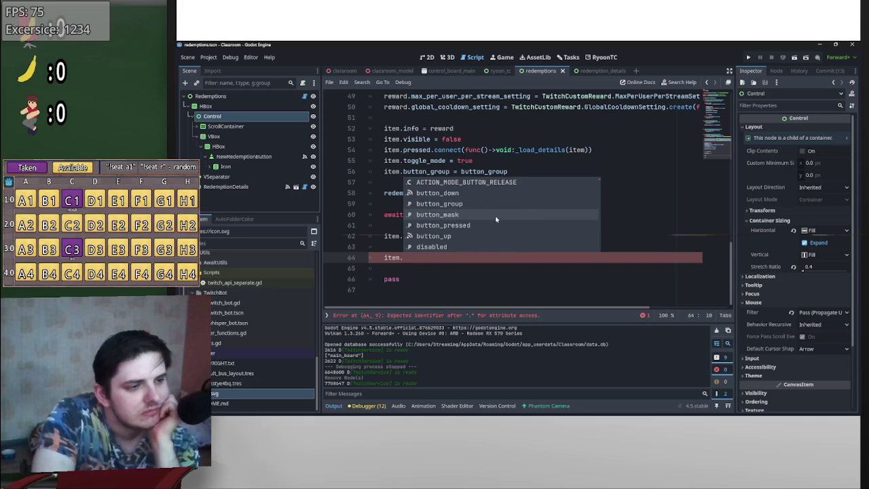
scroll(477, 225, down, 2)
double_click(465, 205)
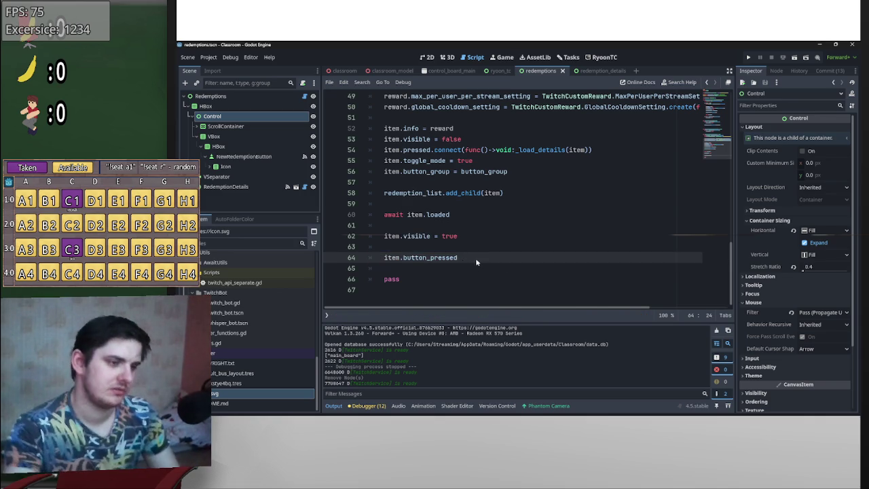
ctrl+click(454, 258)
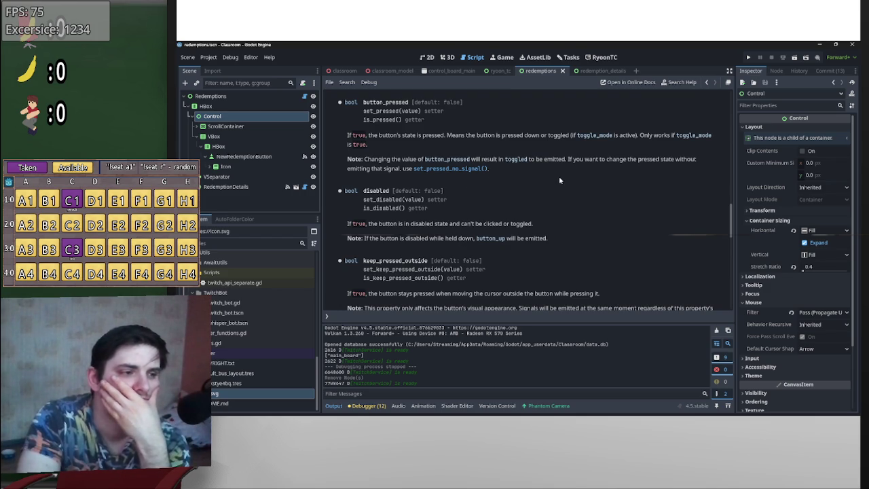
scroll(612, 224, up, 2)
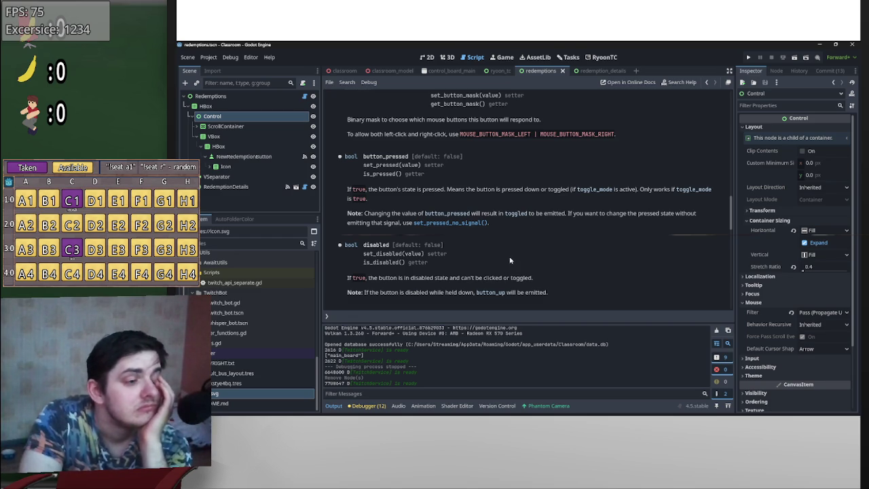
scroll(502, 258, up, 2)
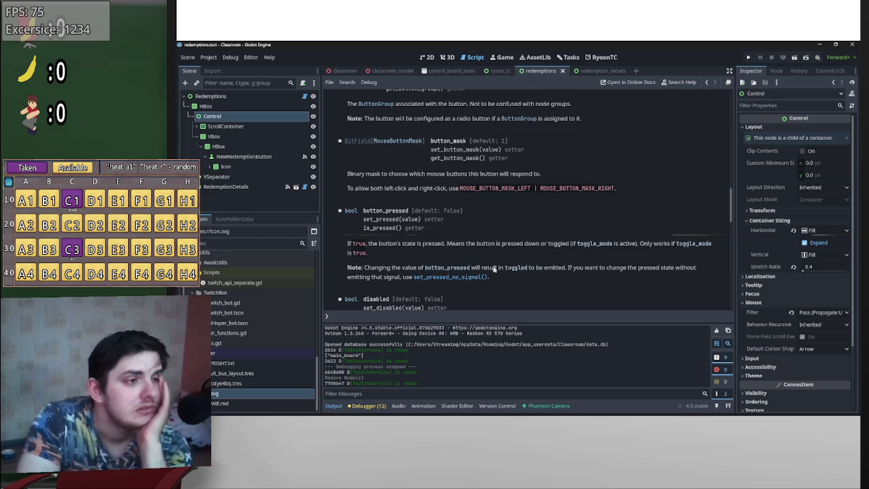
scroll(495, 265, up, 2)
scroll(503, 265, up, 6)
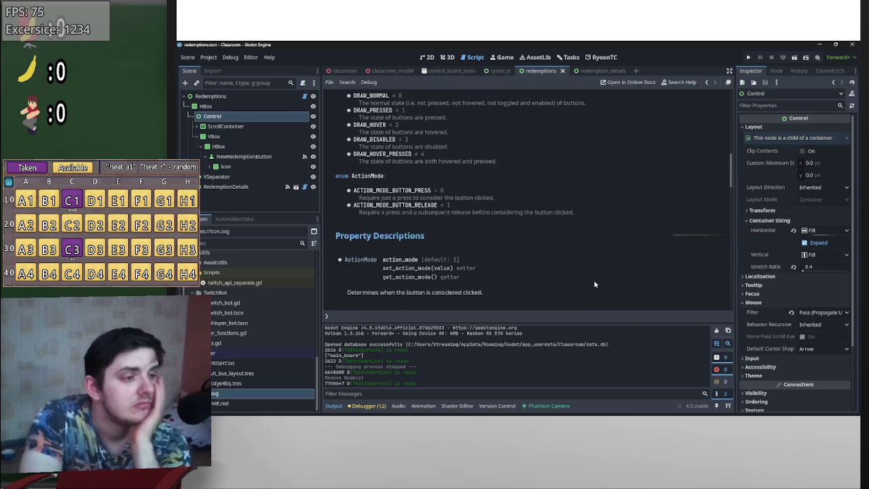
scroll(597, 282, up, 3)
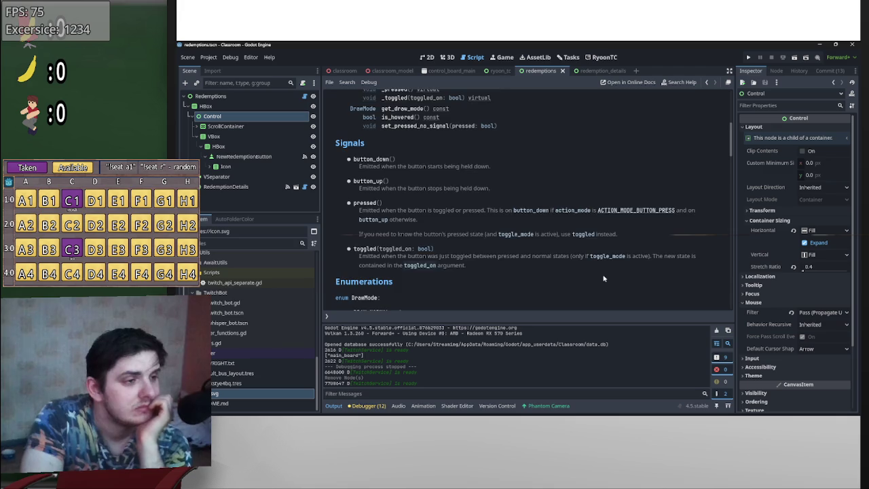
scroll(604, 279, up, 1)
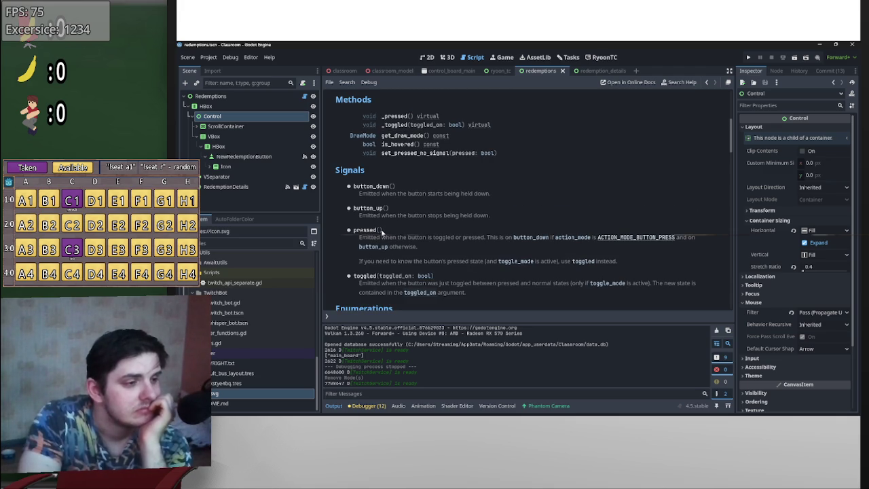
drag(383, 232, 354, 233)
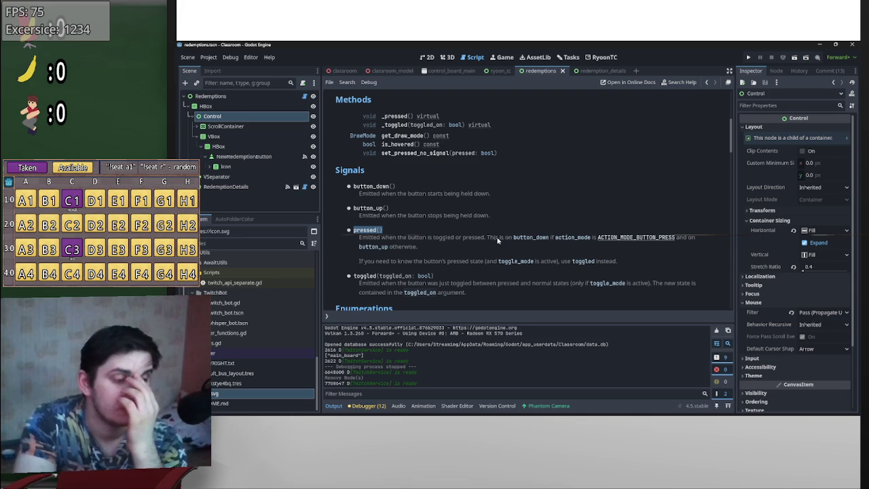
key(alt+Left)
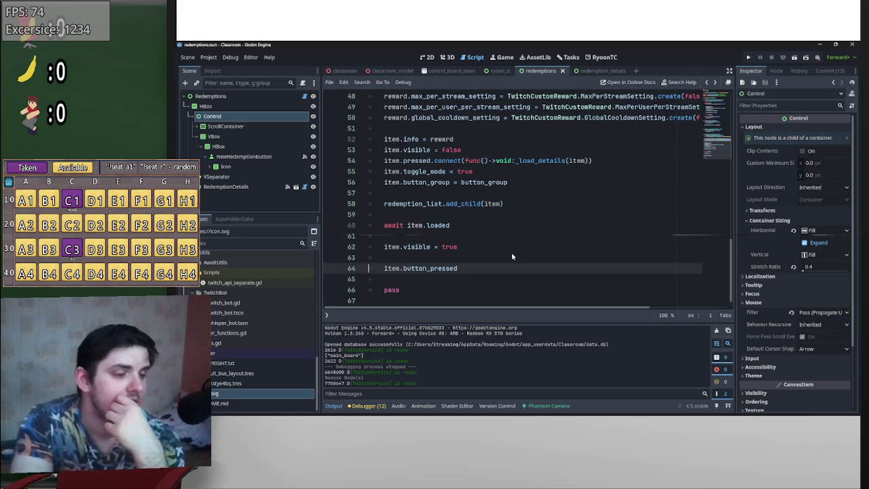
click(471, 268)
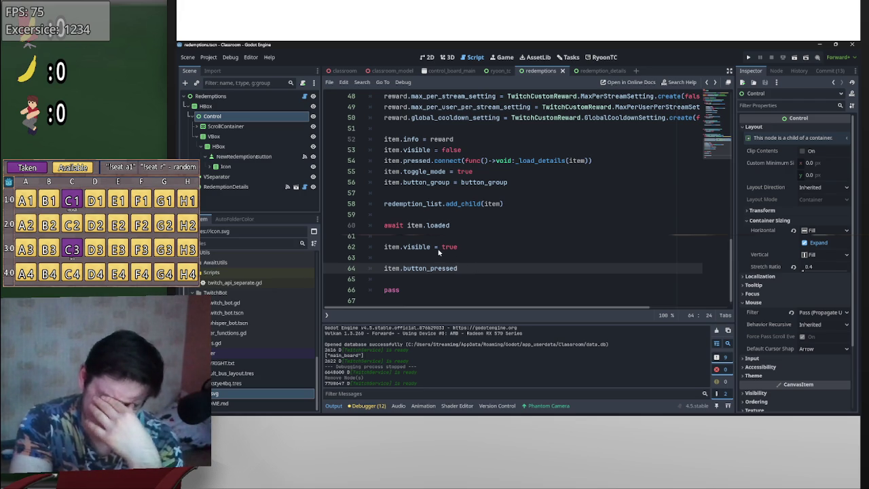
scroll(448, 248, up, 2)
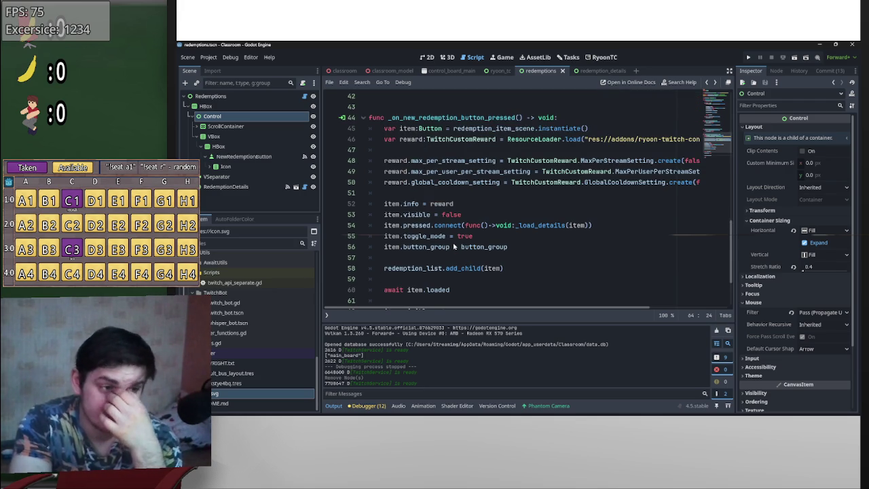
scroll(486, 265, down, 3)
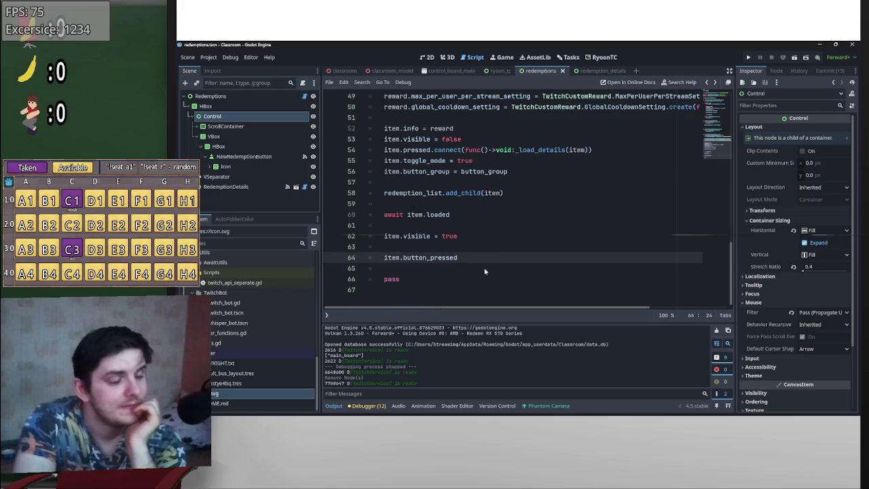
scroll(483, 262, up, 4)
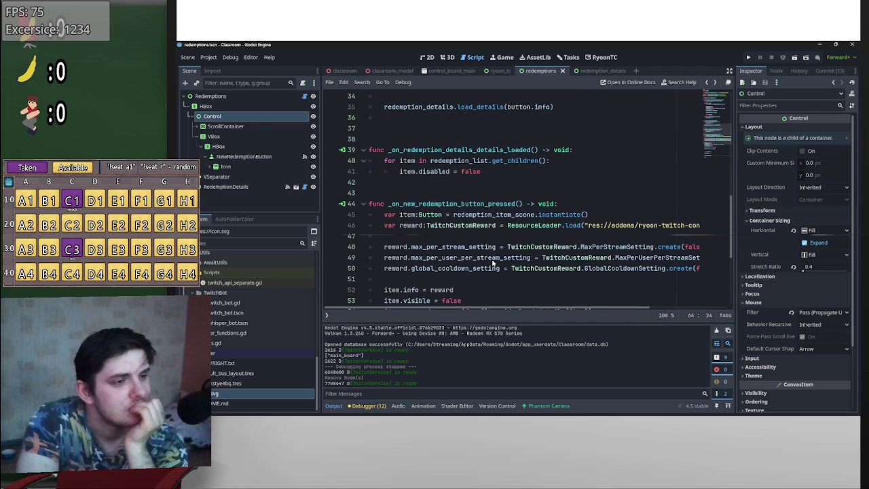
scroll(495, 266, down, 2)
scroll(503, 266, up, 2)
scroll(503, 261, down, 4)
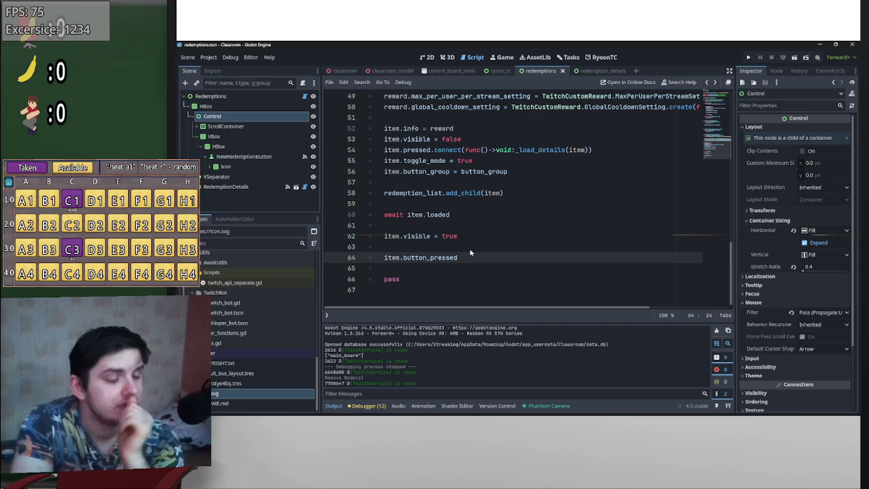
scroll(470, 253, up, 1)
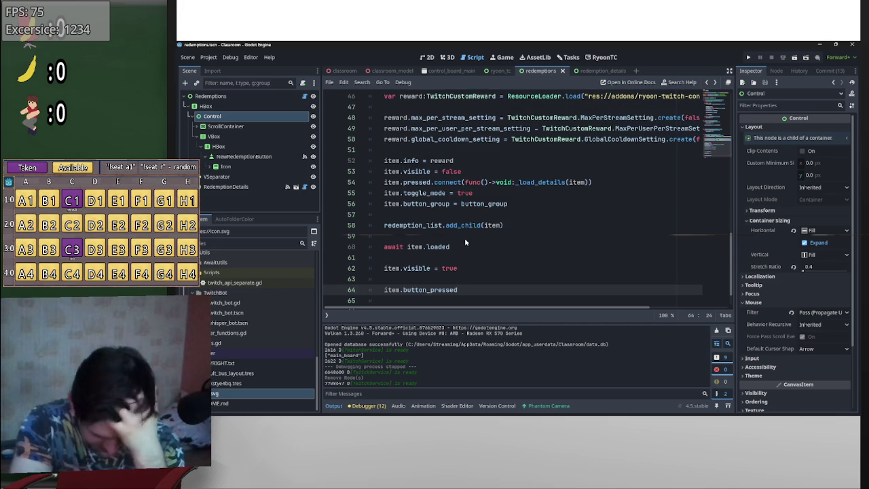
scroll(465, 238, down, 1)
scroll(463, 237, up, 1)
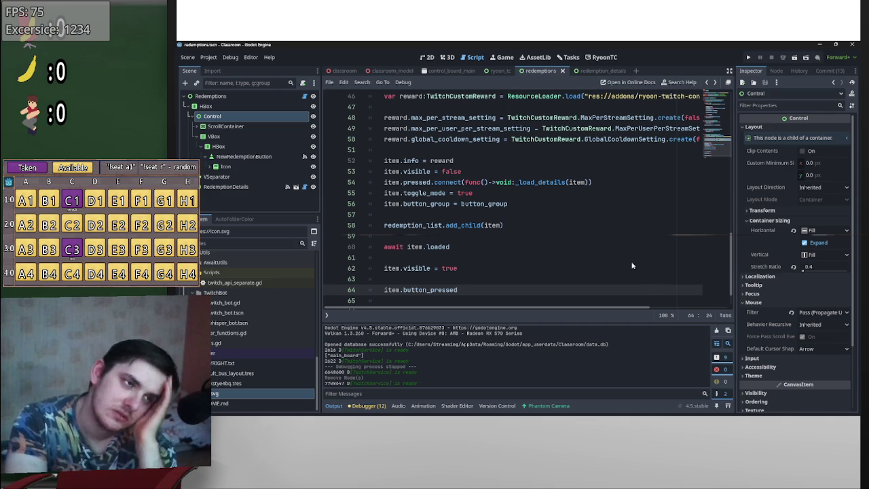
scroll(629, 260, up, 2)
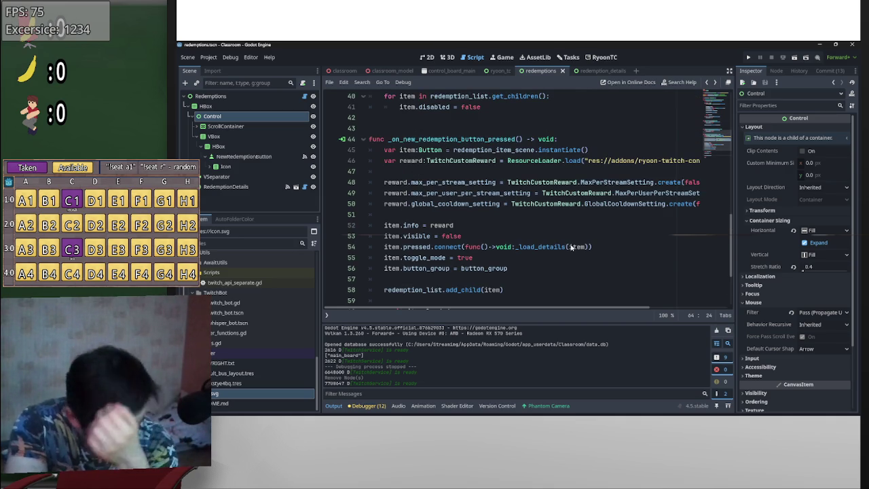
scroll(571, 248, down, 2)
scroll(564, 265, up, 2)
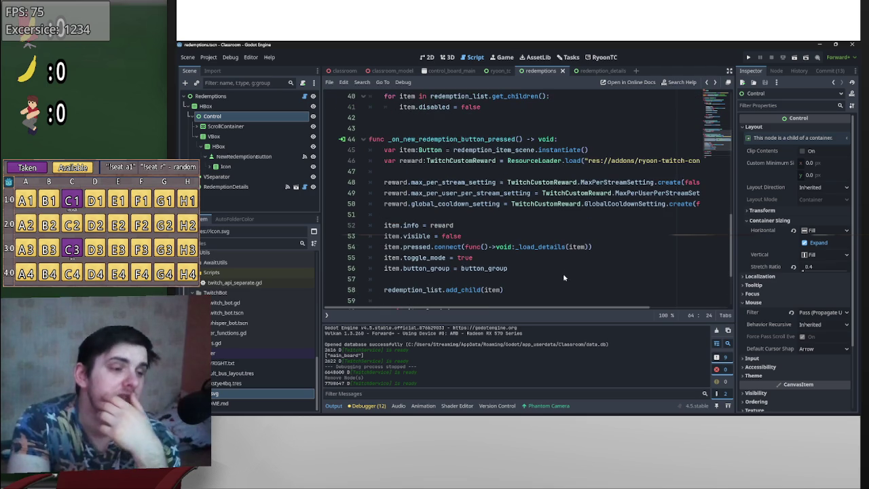
double_click(429, 248)
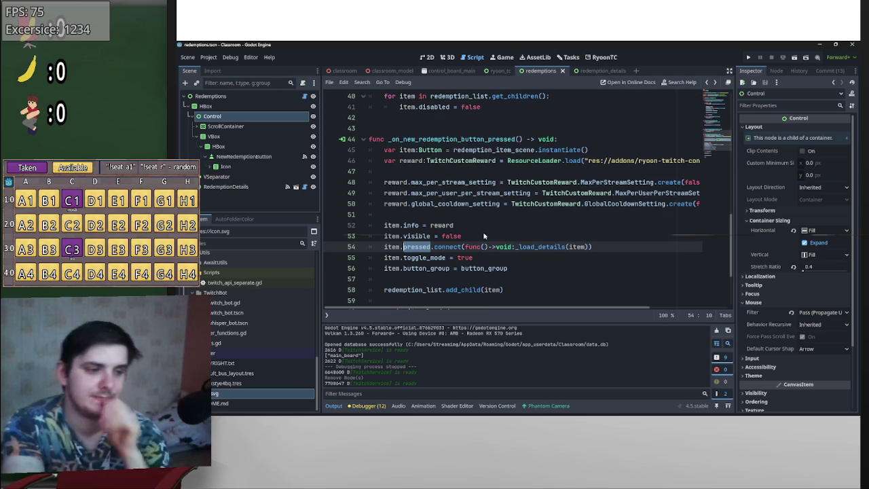
- Connect the toggled signal instead of pressed on line 19
scroll(492, 185, up, 10)
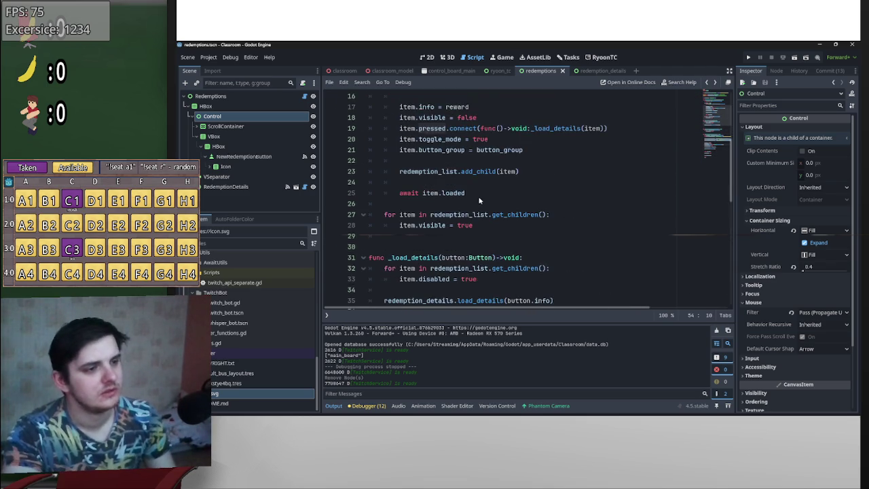
double_click(442, 194)
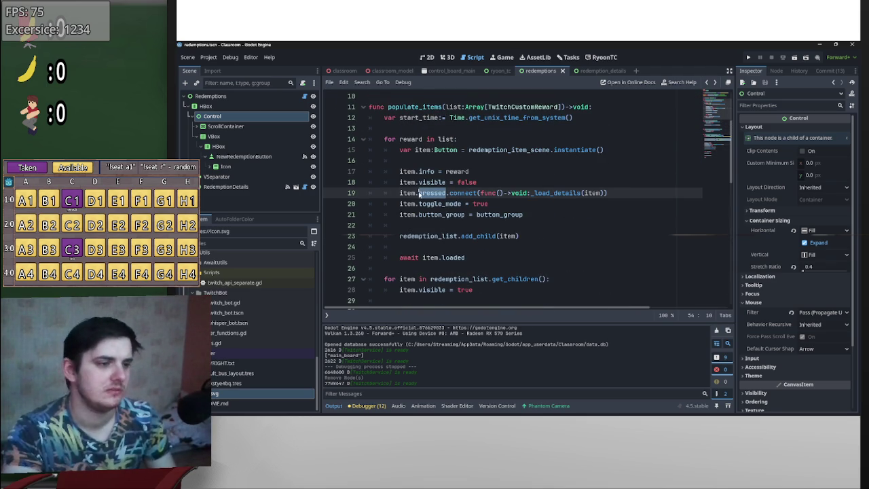
text(to)
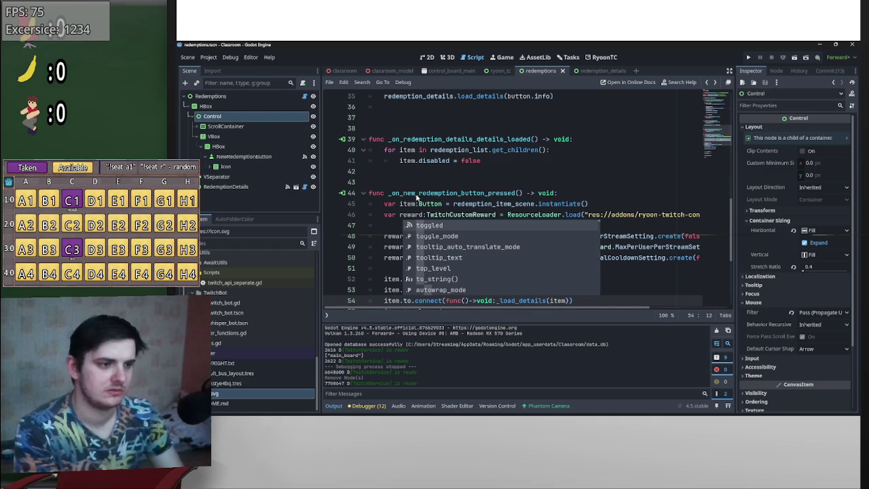
key(Return)
- Give the callbacks on lines 54 and 19 an 'asdf:bool' parameter
scroll(483, 192, down, 3)
click(484, 204)
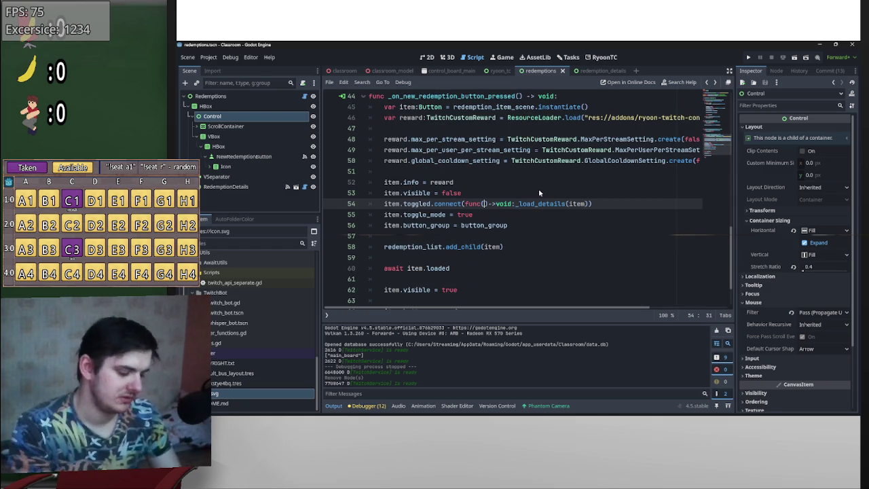
text(asdf:bool)
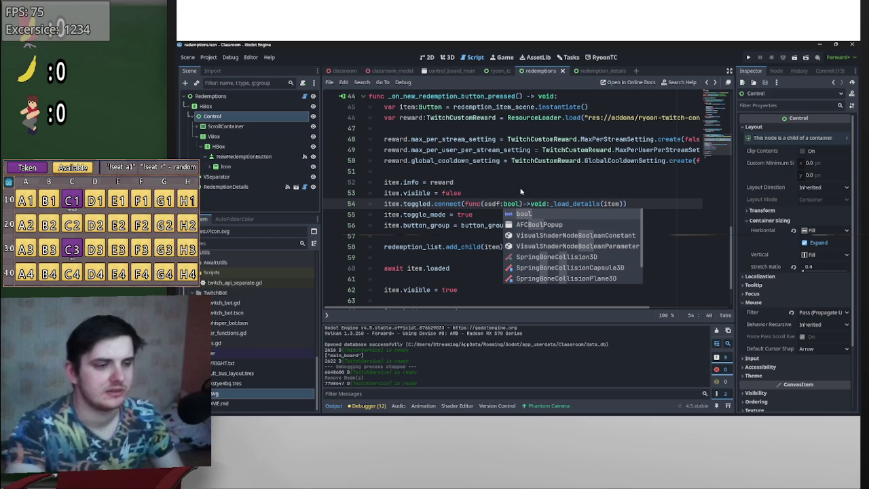
click(597, 203)
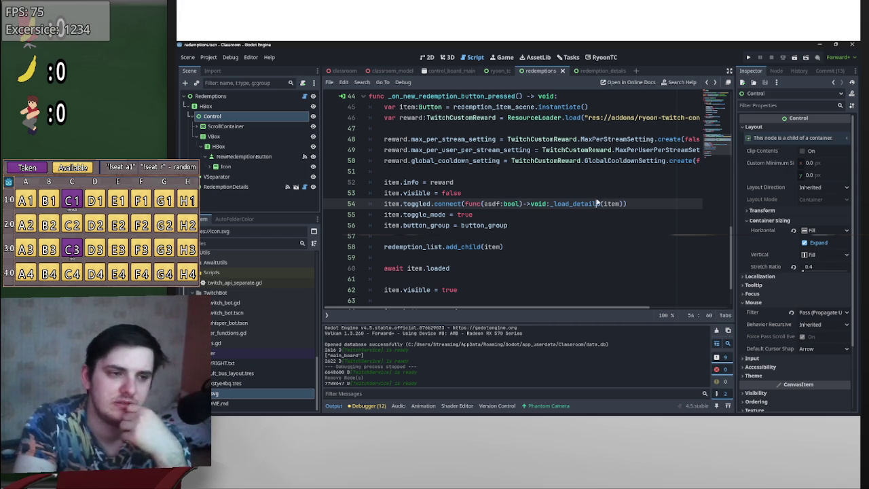
scroll(543, 204, down, 2)
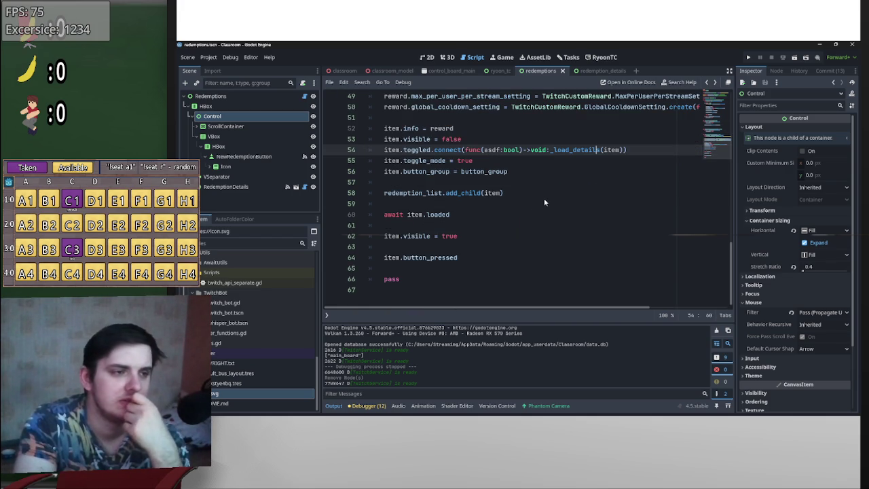
scroll(655, 217, up, 15)
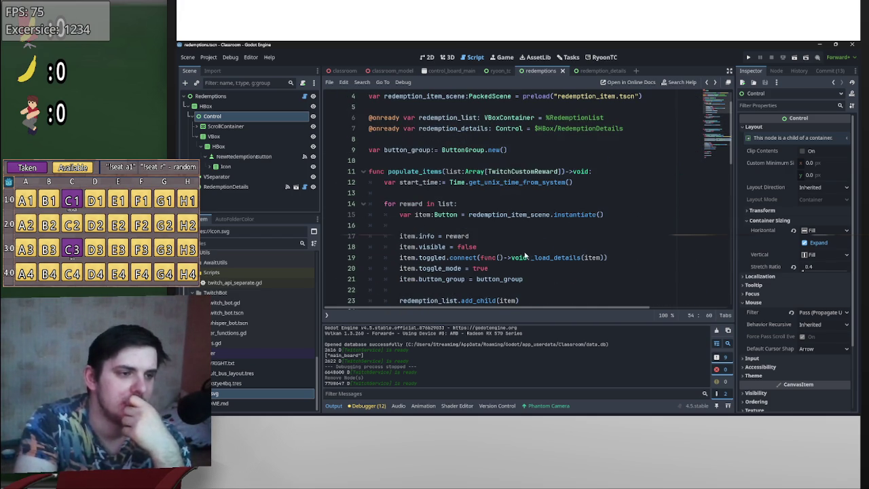
click(501, 259)
text(asdf)
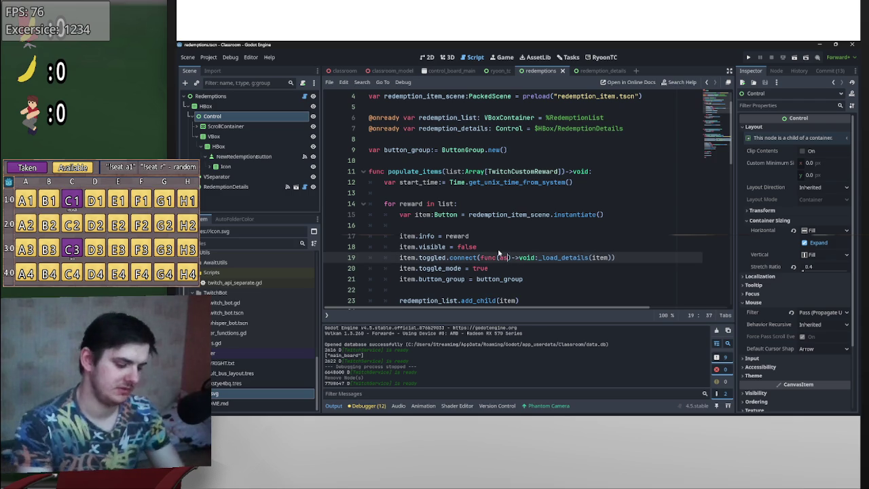
text(:bool)
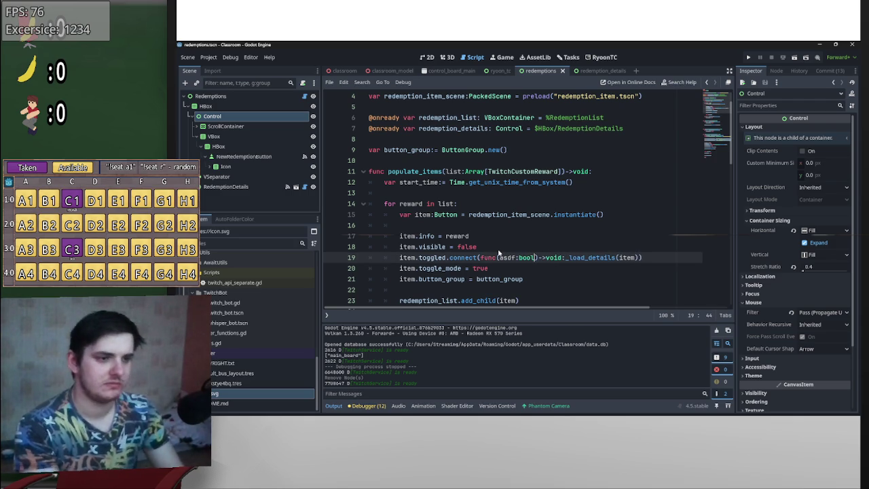
click(499, 251)
- Append ' = true' to item.button_pressed on line 64
scroll(538, 279, down, 15)
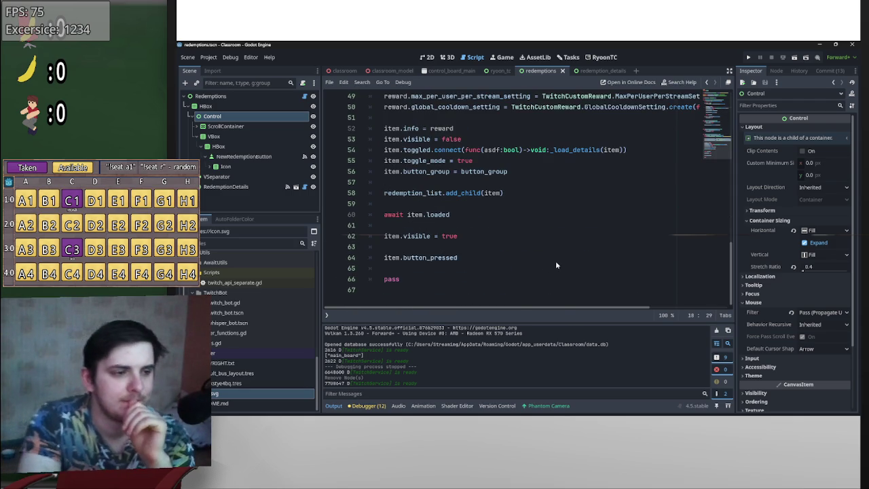
scroll(539, 261, up, 7)
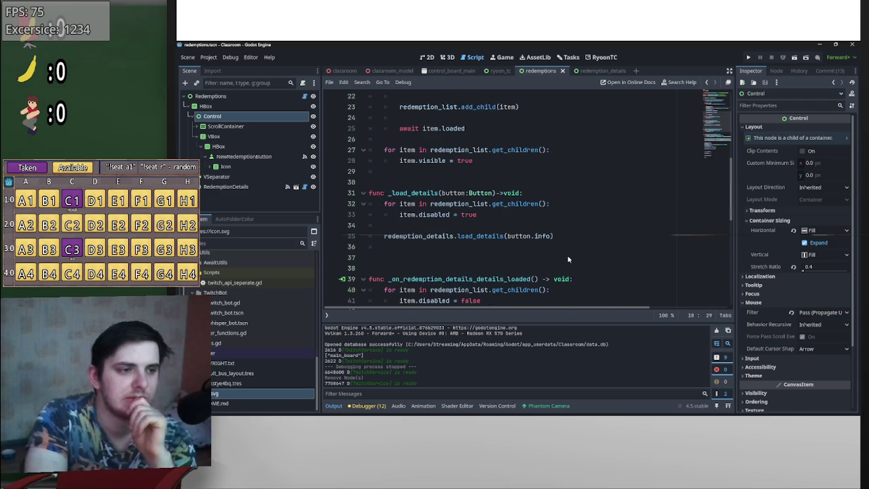
scroll(574, 261, down, 7)
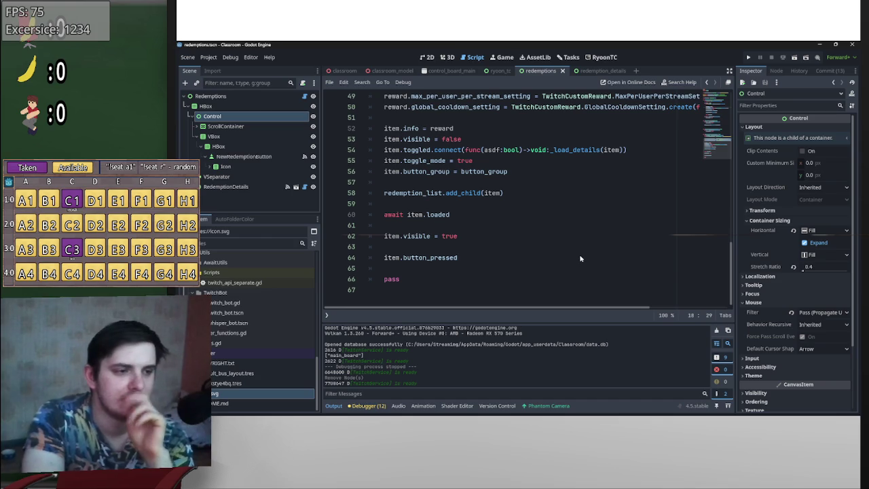
click(581, 258)
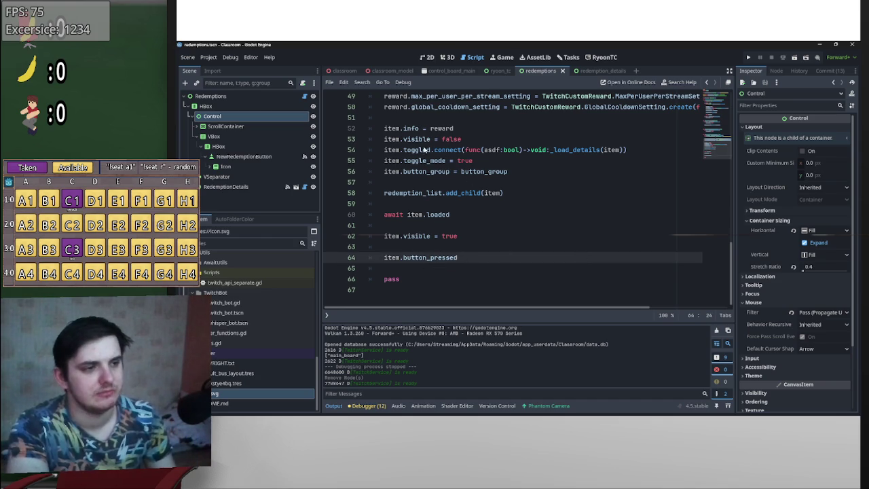
text( = true)
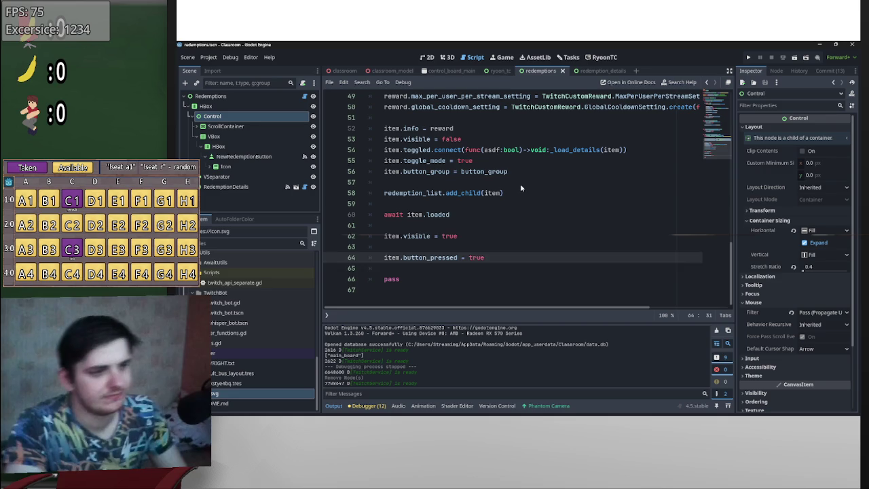
click(522, 183)
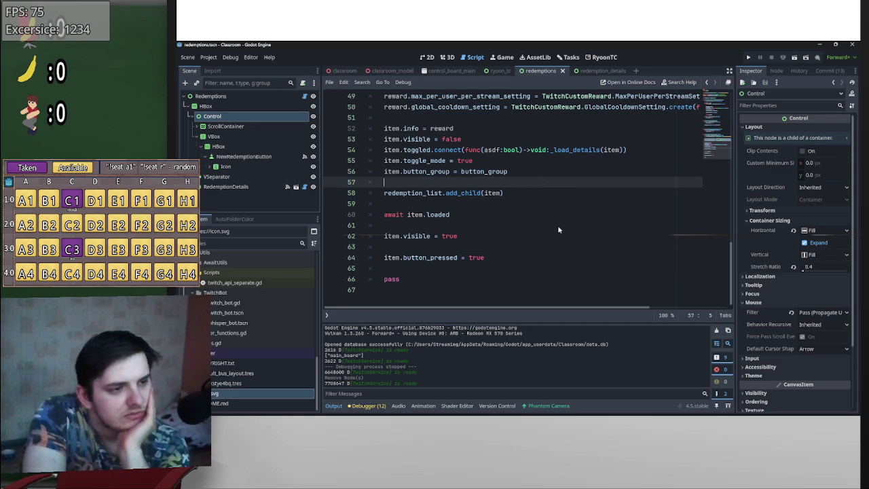
scroll(538, 251, up, 5)
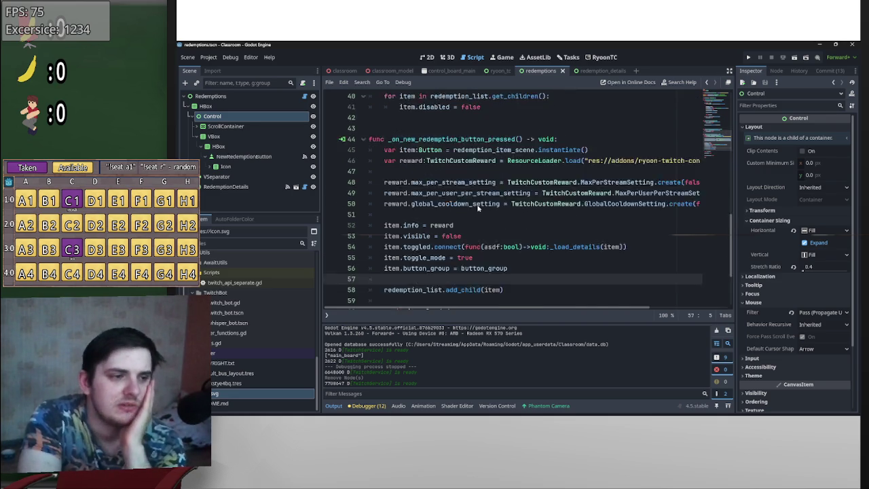
click(604, 72)
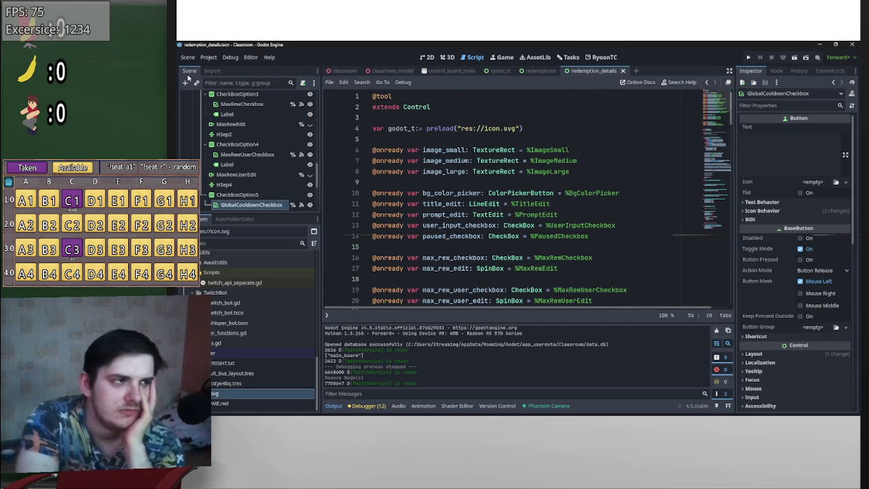
- Check the Plugins list in Project Settings, then add a new redemption from the RyoonTC panel
click(204, 58)
click(215, 68)
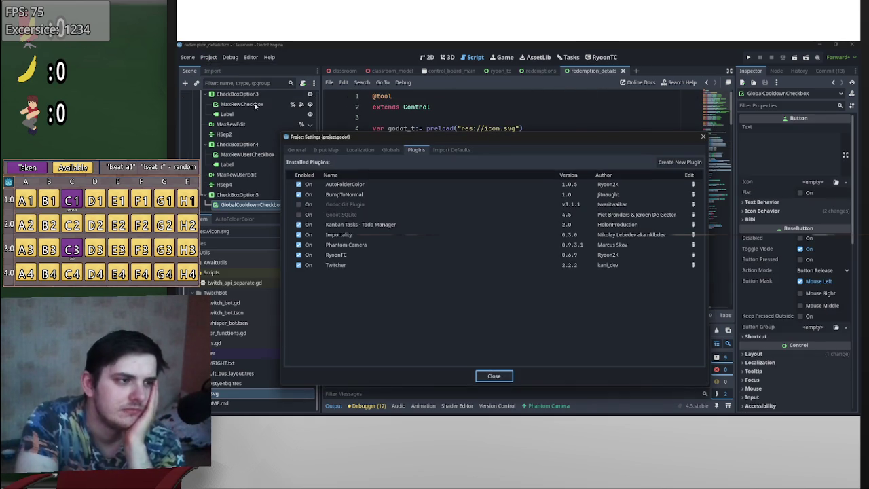
click(494, 375)
click(595, 58)
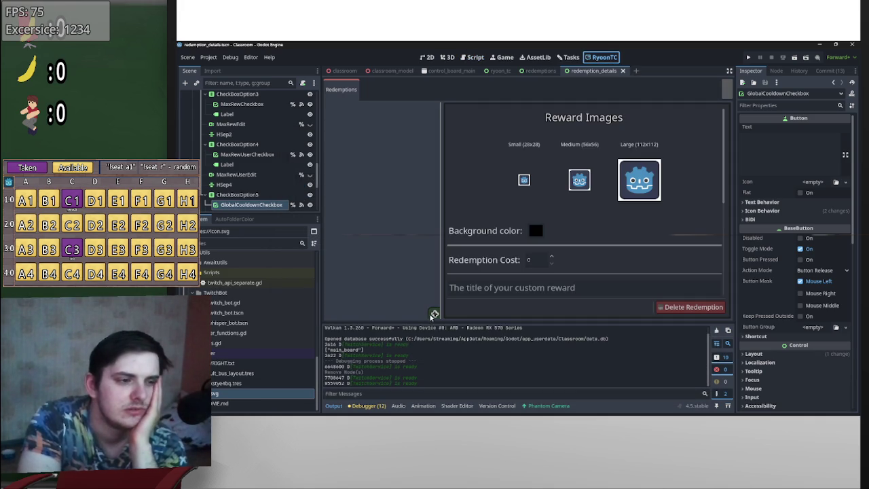
click(435, 315)
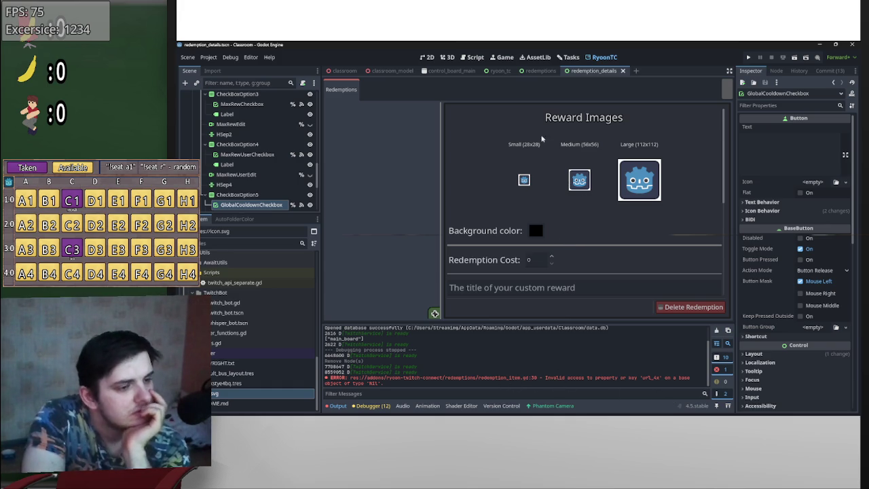
- Look through the redemptions and redemption_details scenes, then open the redemption details script
click(540, 71)
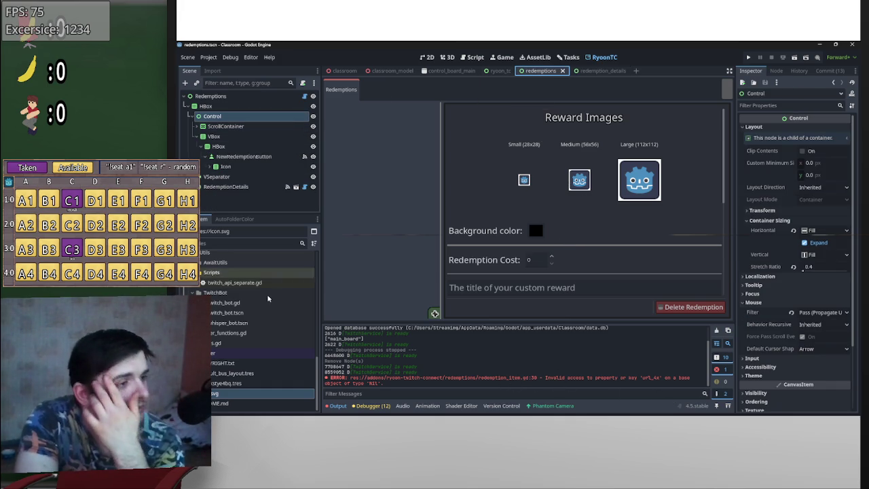
scroll(268, 297, up, 5)
scroll(232, 329, up, 5)
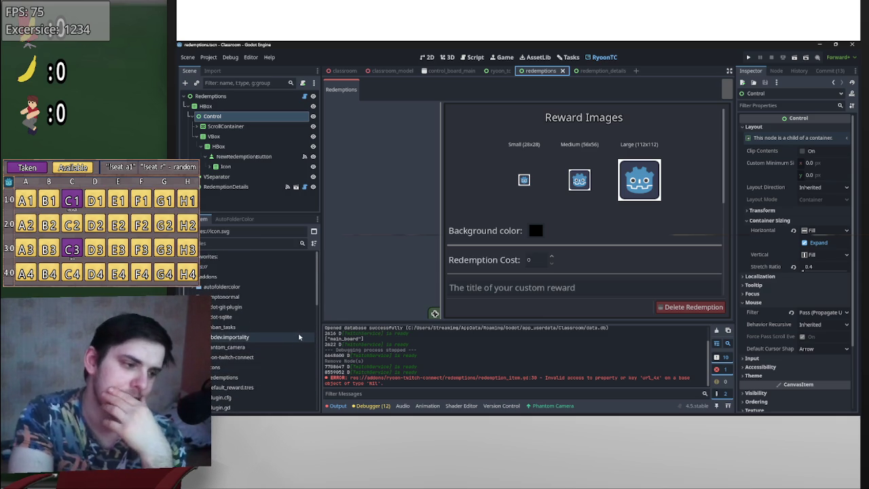
click(590, 71)
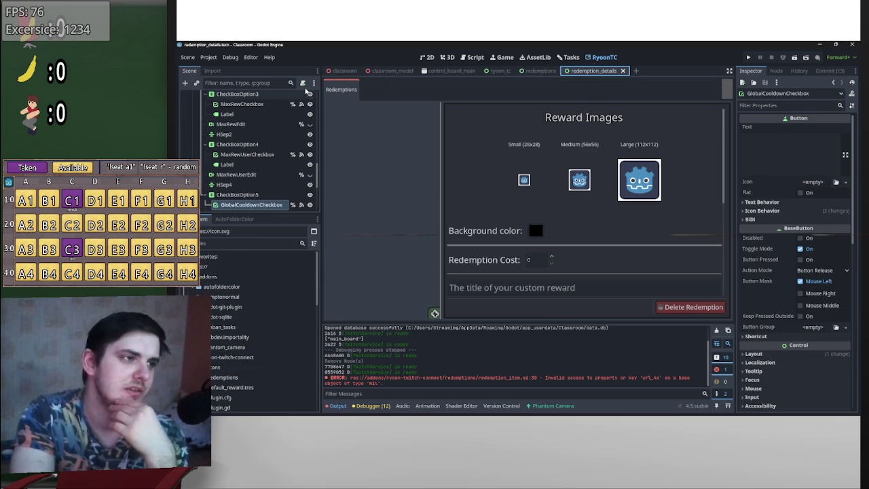
scroll(284, 204, up, 10)
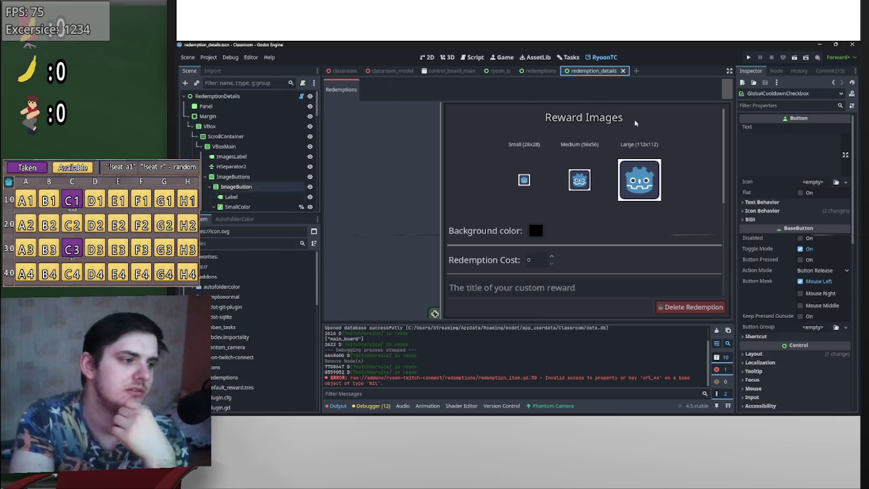
click(302, 98)
- Delete the 'var godot_t' preload line from the RedemptionDetails script
scroll(570, 223, down, 15)
mouse_move(532, 240)
mouse_down()
mouse_move(414, 228)
mouse_move(388, 206)
mouse_up()
key(ctrl+c)
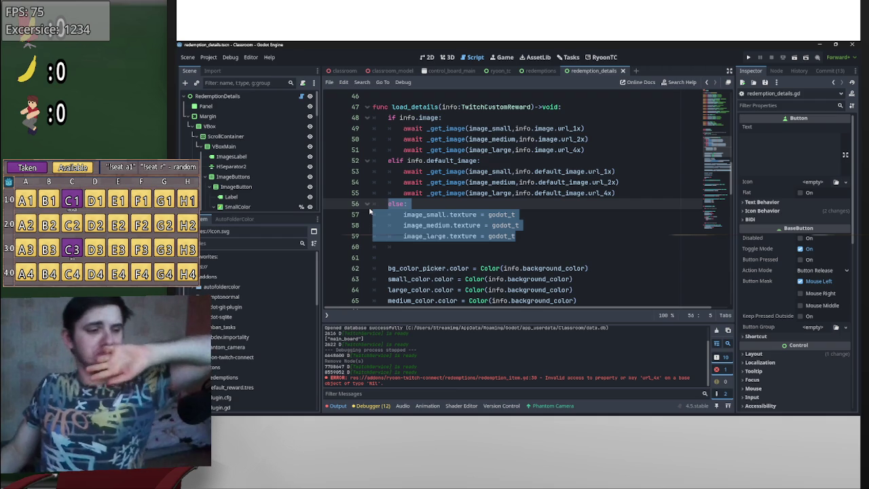
scroll(474, 224, up, 15)
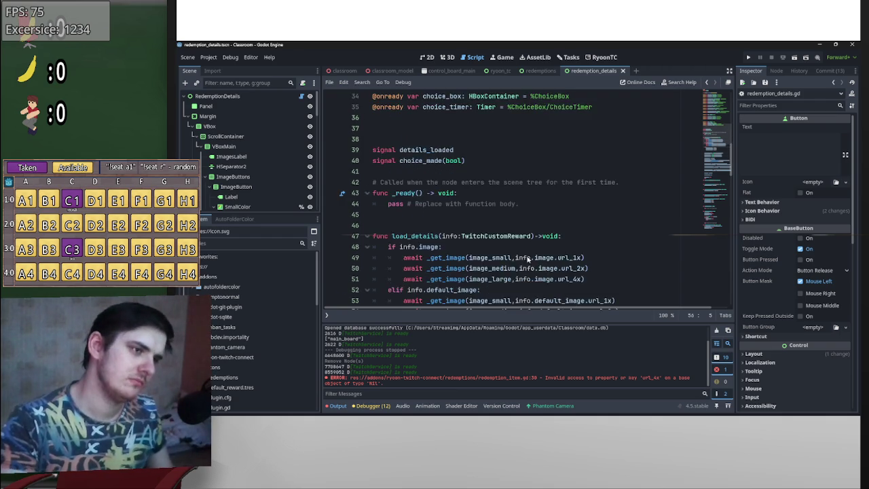
drag(552, 127, 375, 129)
scroll(407, 144, down, 2)
scroll(414, 144, up, 2)
key(BackSpace)
key(BackSpace)
key(BackSpace)
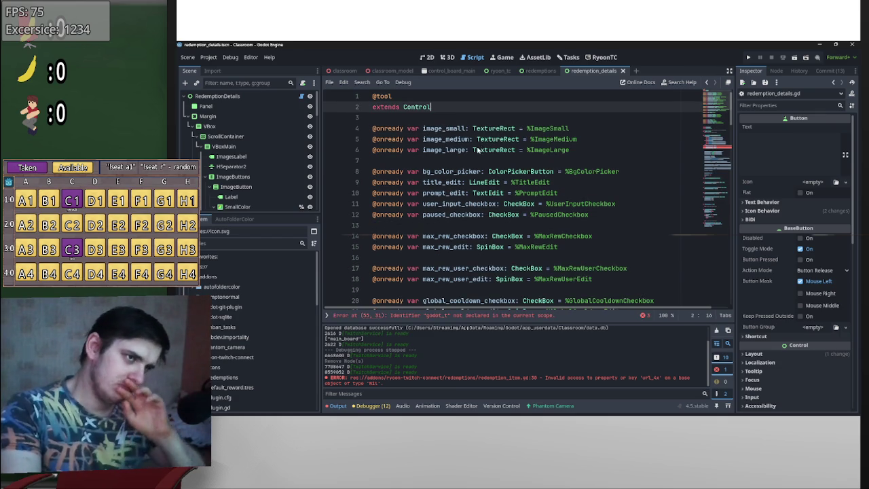
- Expand the redemptions addon folder and open redemption_item.gd
scroll(250, 287, down, 4)
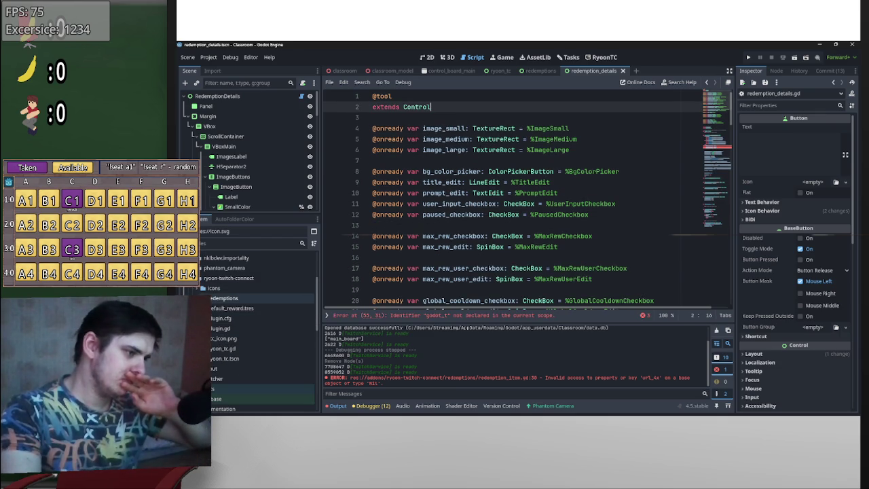
double_click(228, 298)
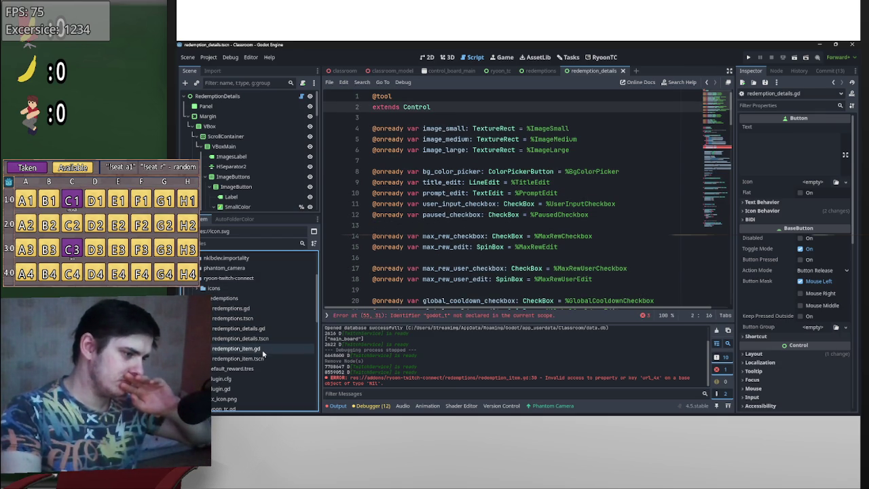
double_click(262, 349)
scroll(524, 231, up, 5)
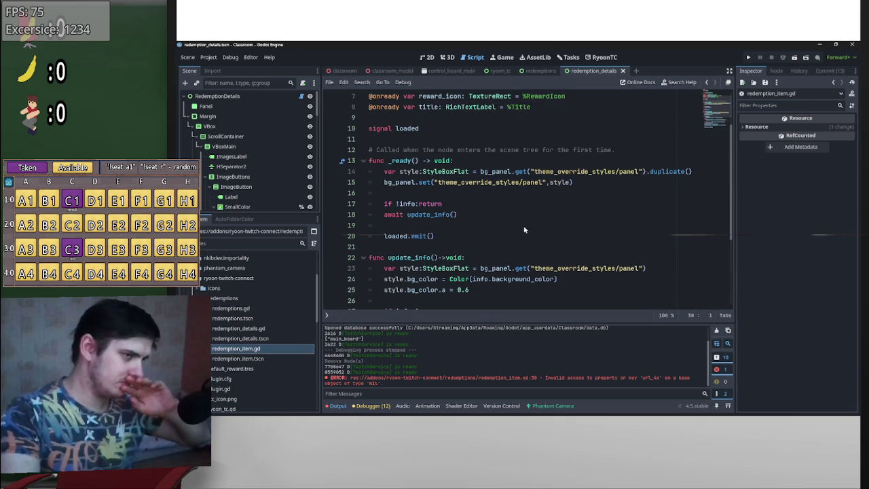
scroll(524, 230, down, 4)
scroll(510, 220, down, 2)
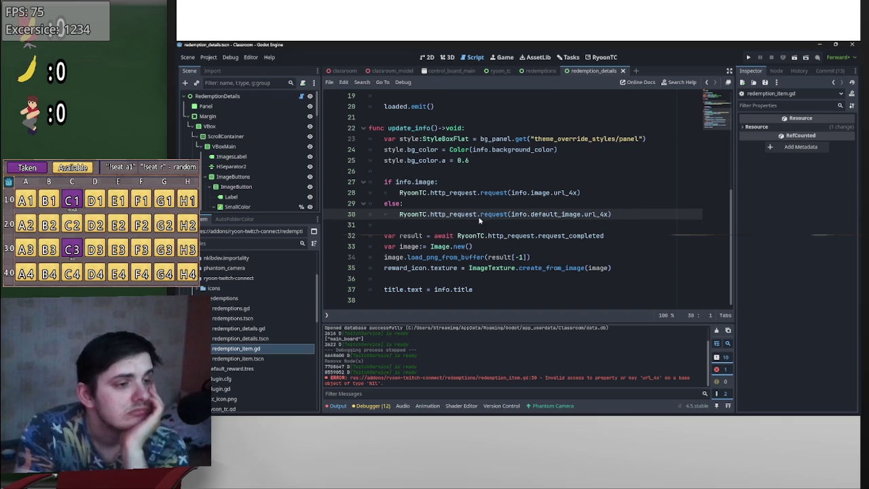
- Turn the else on line 29 into 'elif info.default_image:' using autocomplete
click(411, 204)
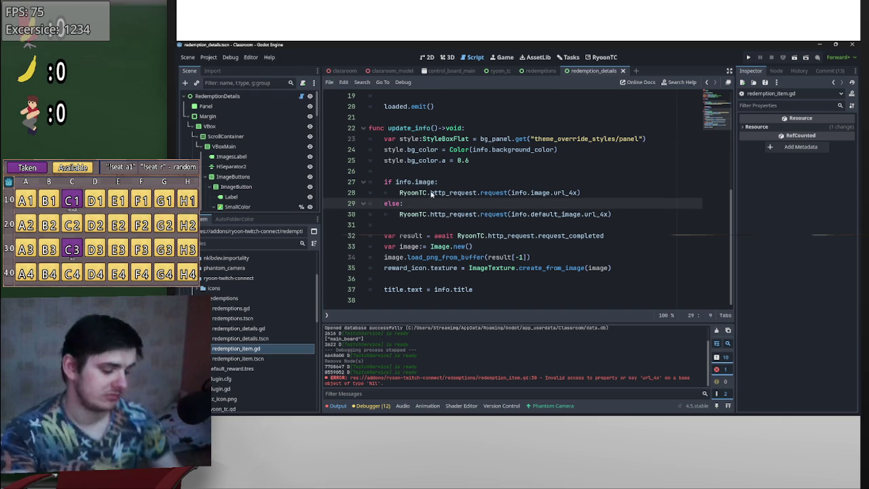
key(BackSpace)
key(BackSpace)
key(BackSpace)
text(if )
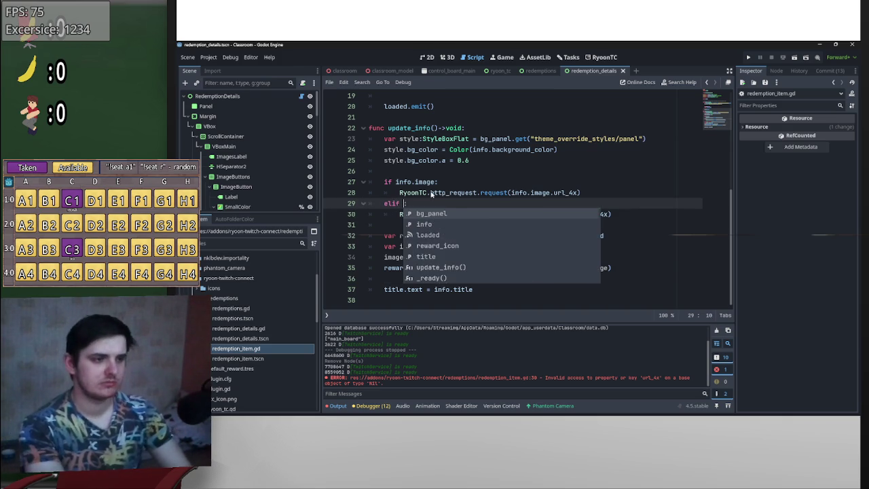
text(info.)
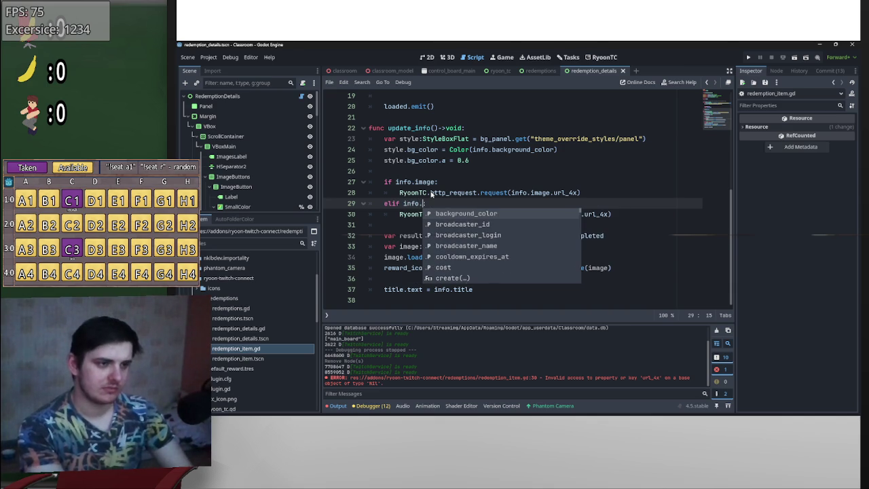
text(default_)
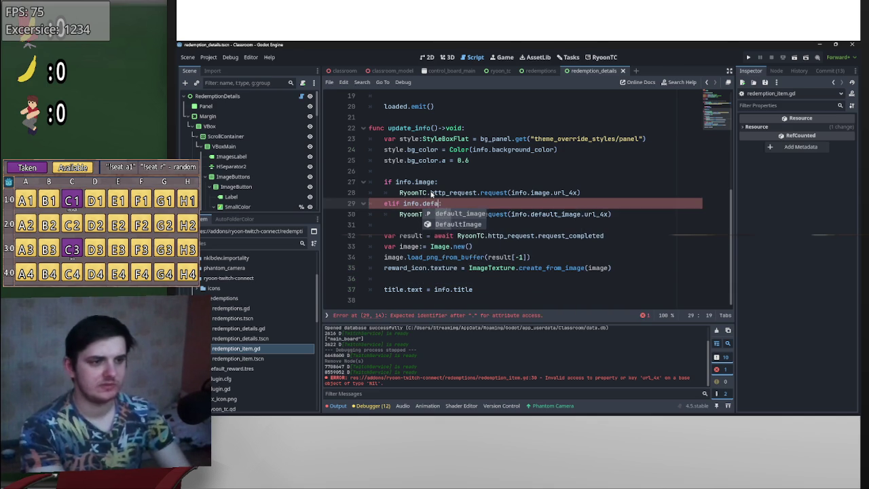
key(Return)
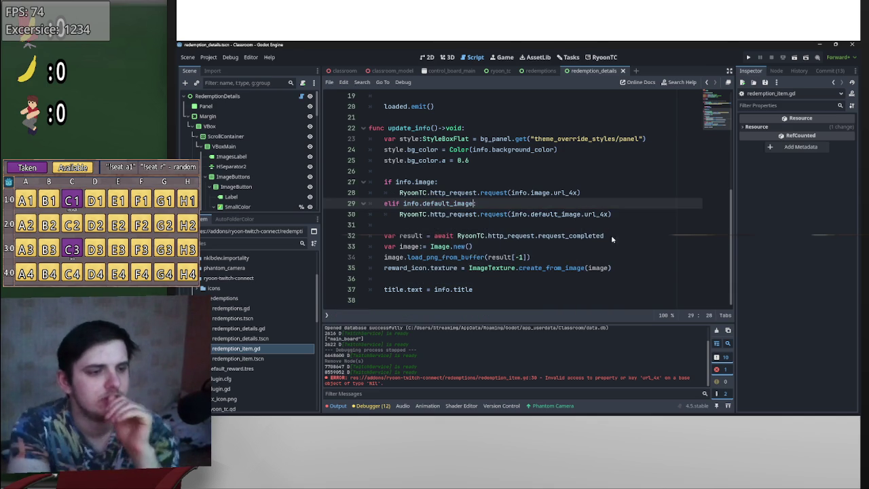
text(:)
- Review the image request and creation lines in update_info, leaving the layout unchanged
click(617, 218)
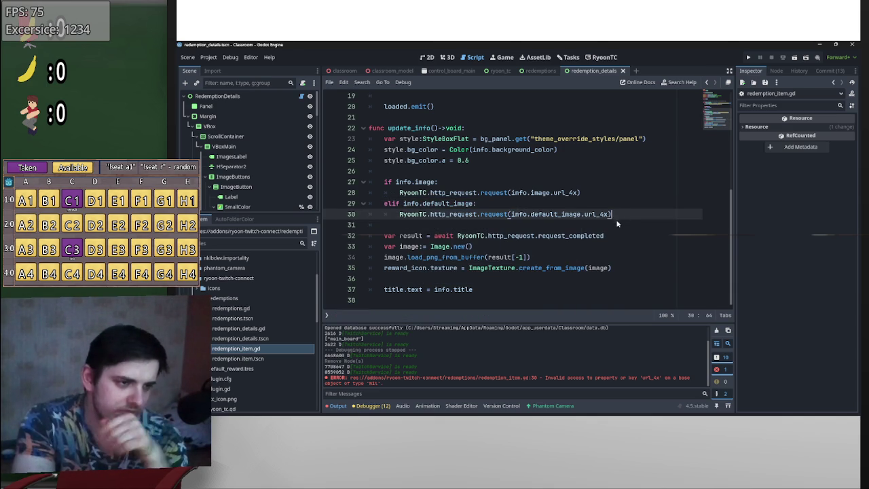
click(594, 196)
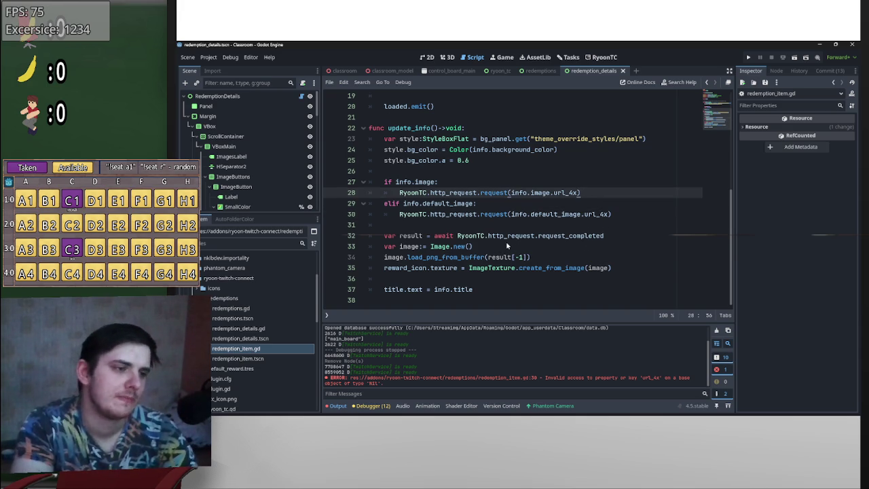
drag(474, 246, 386, 248)
click(407, 169)
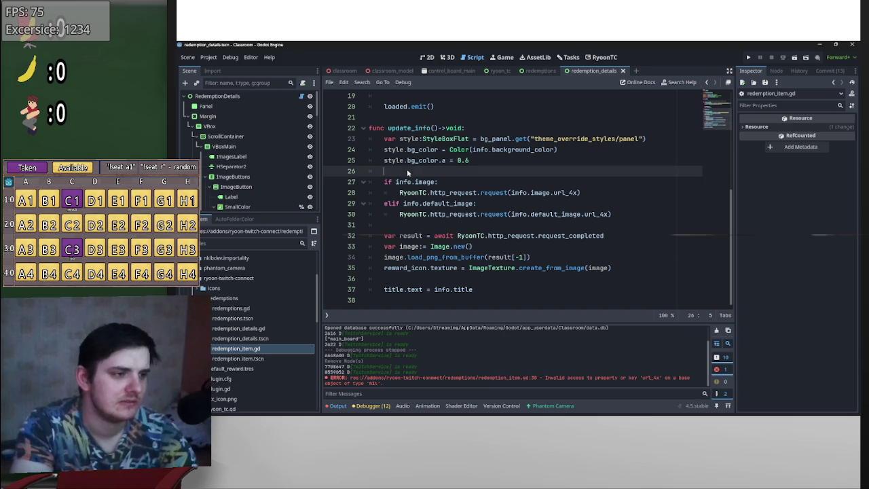
key(Return)
key(BackSpace)
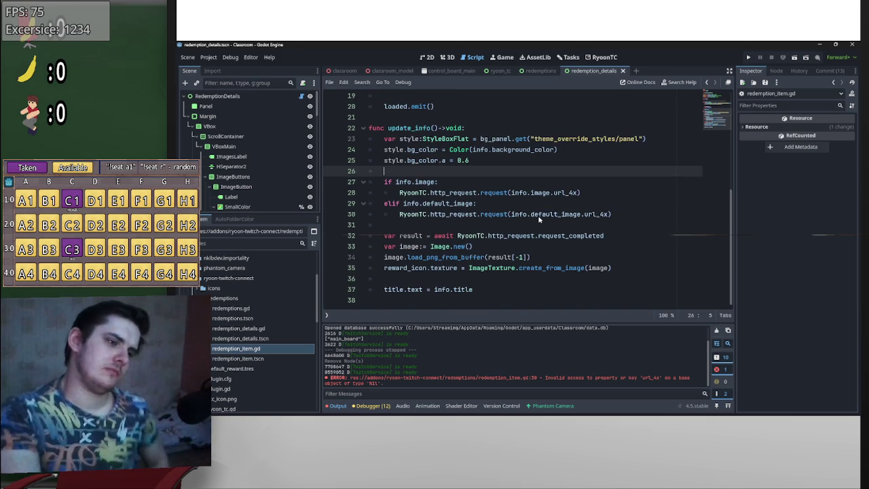
mouse_move(539, 215)
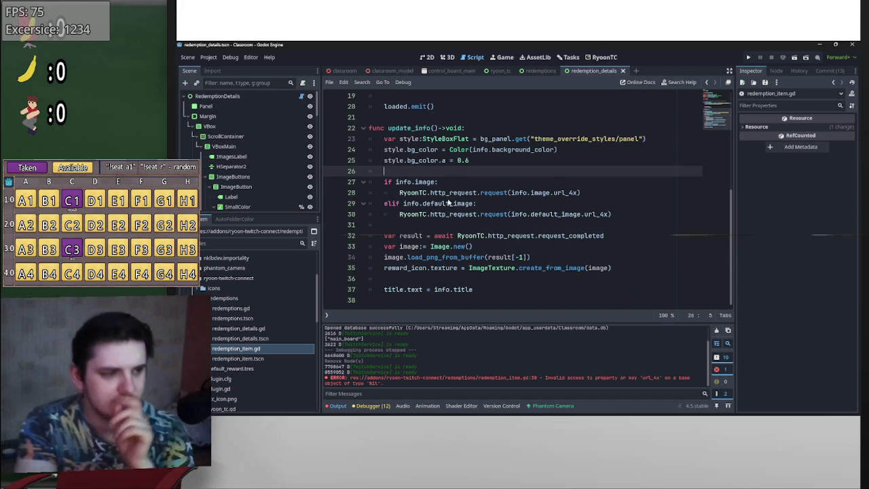
- Move 'title.text = info.title' above the image if block, with blank lines around it
mouse_move(474, 290)
mouse_down()
mouse_move(381, 290)
mouse_move(446, 176)
mouse_up()
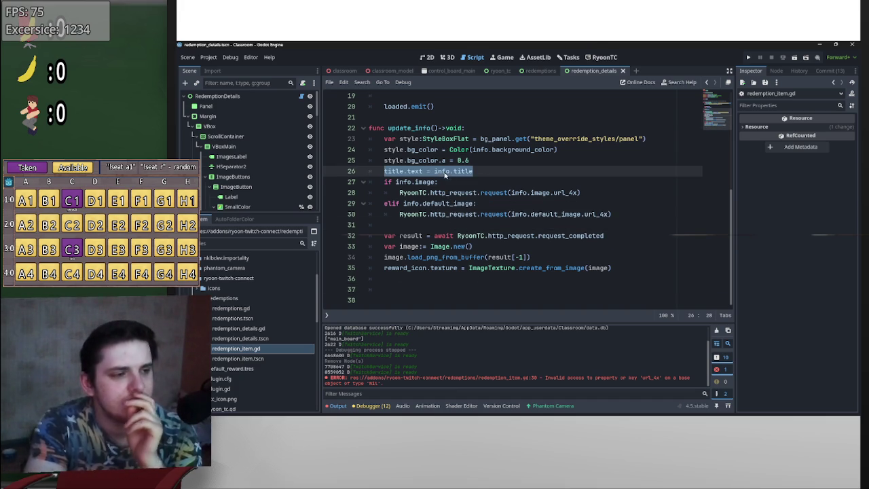
click(385, 176)
key(Return)
key(Down)
key(Return)
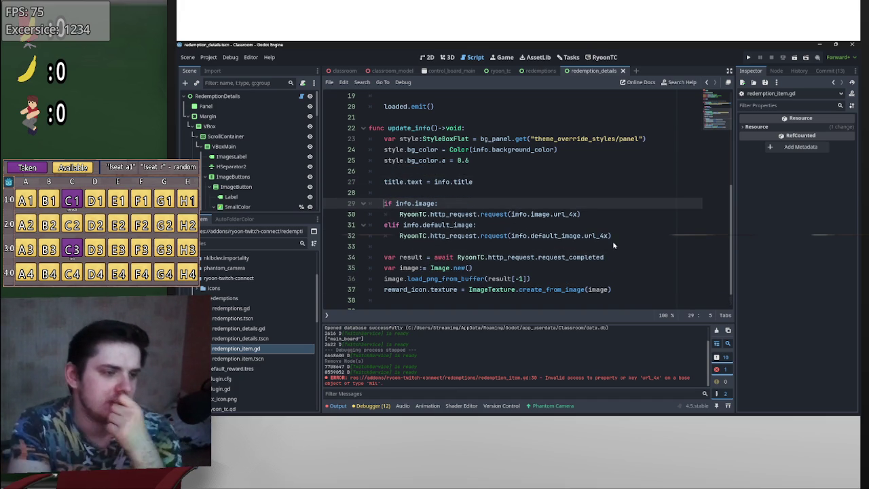
- Add an else: branch after the default image branch containing the pasted godot_t texture lines
click(624, 236)
key(Return)
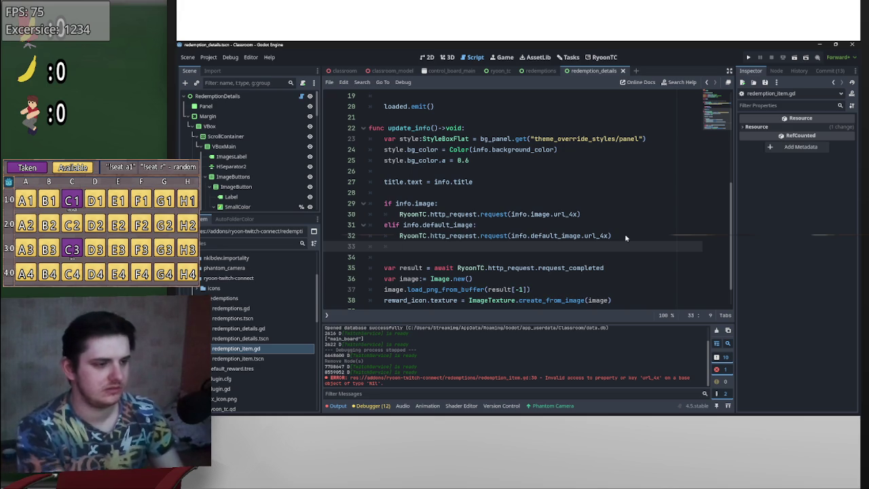
text(else:)
key(Return)
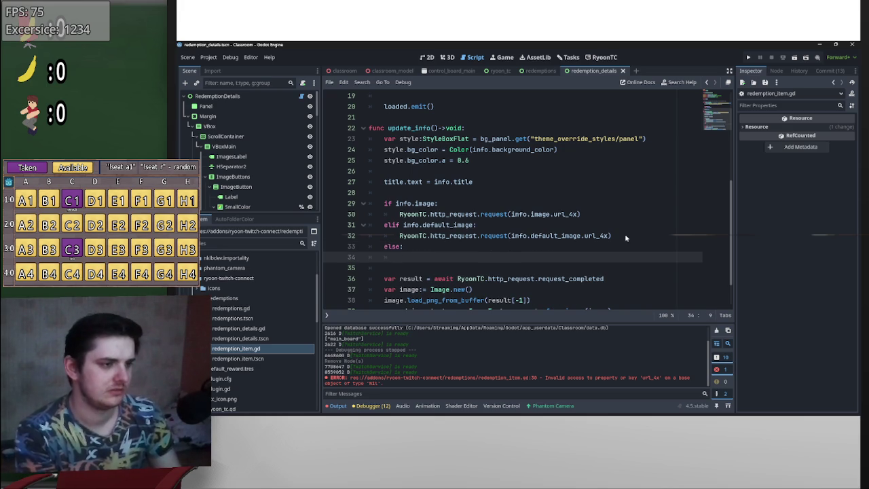
key(ctrl+v)
drag(445, 260, 367, 258)
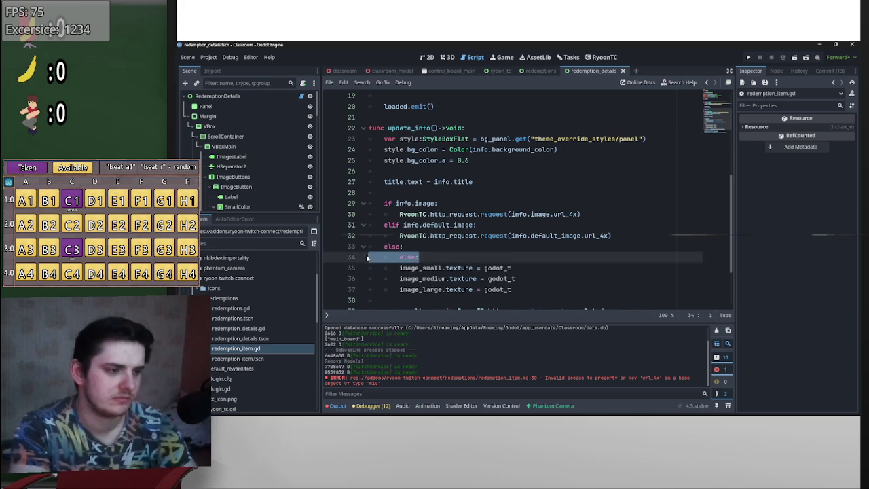
key(BackSpace)
key(BackSpace)
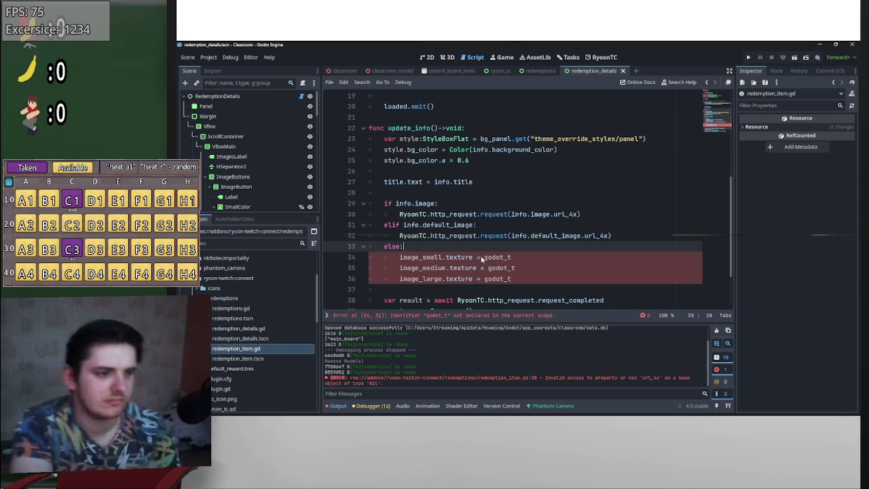
- Prefix godot_t with 'RyoonTC.' on the three fallback texture lines using multiple carets
click(486, 258)
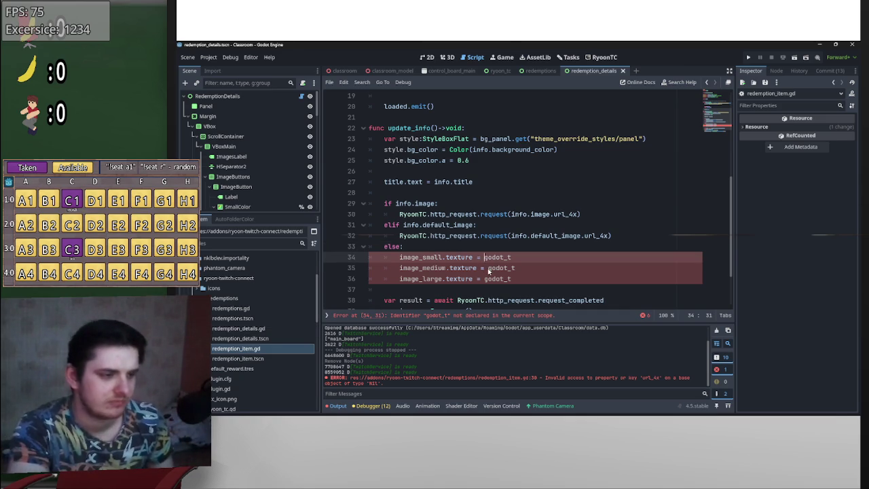
key(BackSpace)
alt+click(489, 268)
alt+click(485, 279)
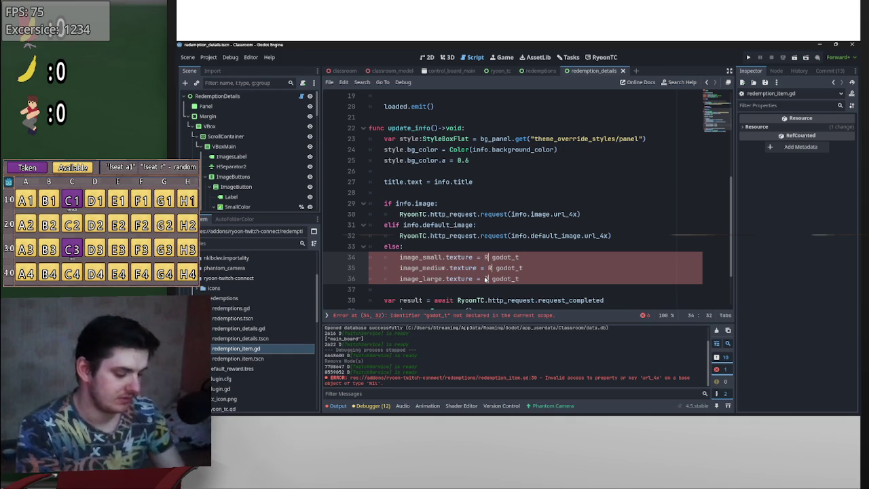
text(RyoonTC)
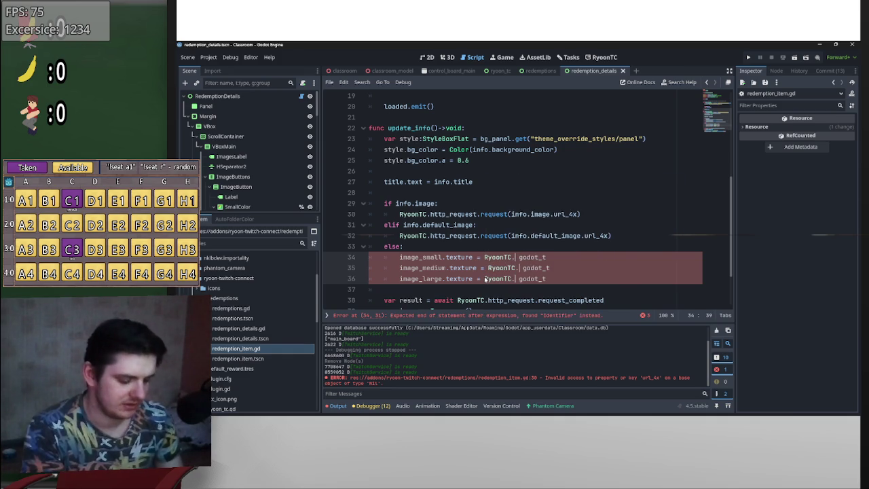
text(.)
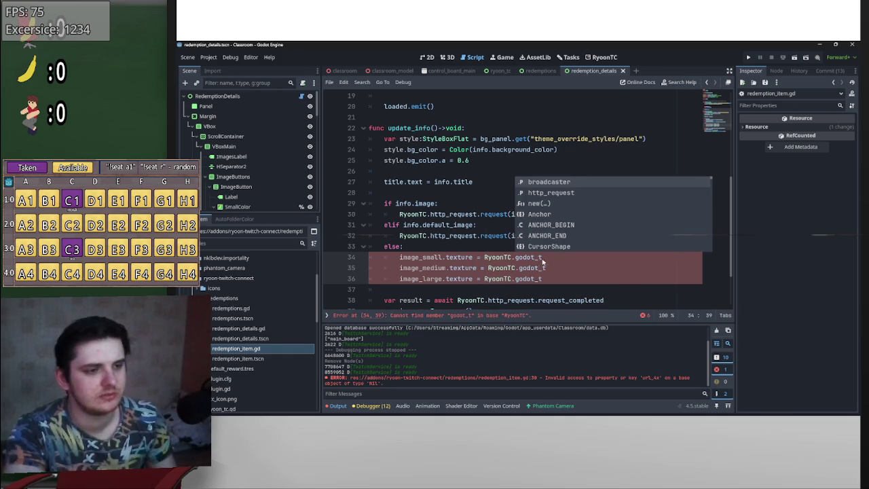
key(Escape)
drag(515, 258, 491, 258)
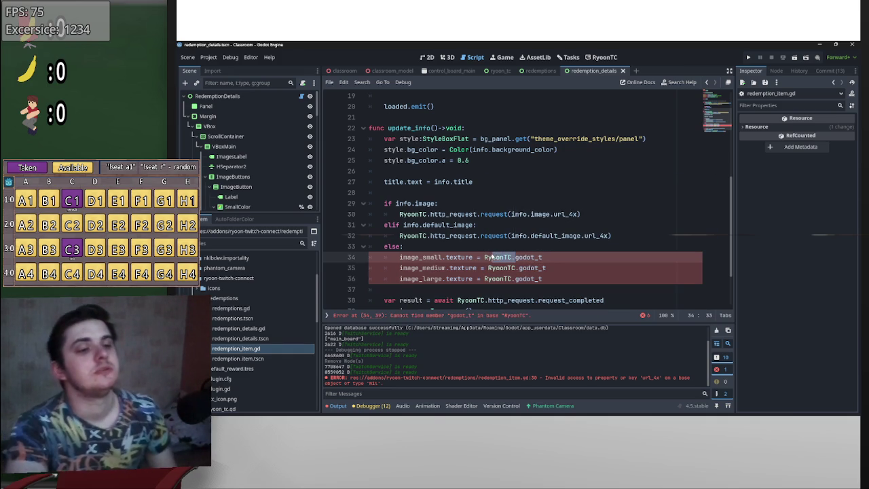
double_click(496, 257)
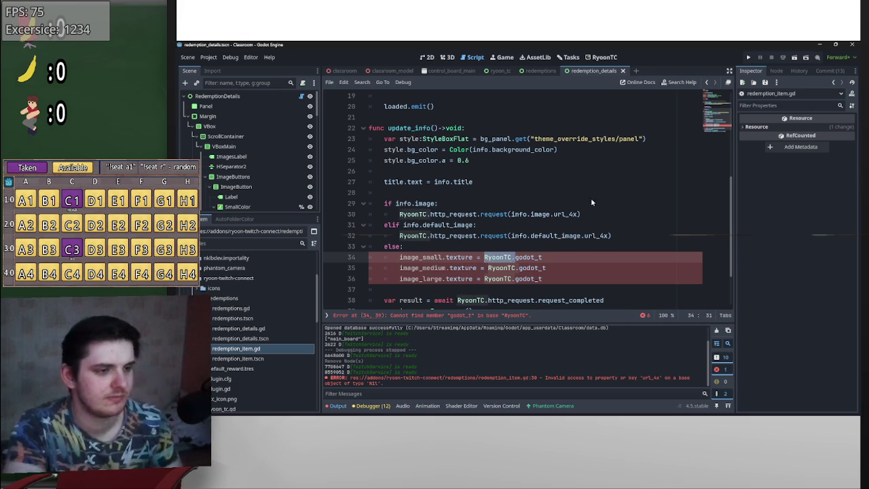
- Prefix godot_t with 'RyoonTC.' on lines 55–57 as well
scroll(547, 260, up, 5)
scroll(521, 251, down, 7)
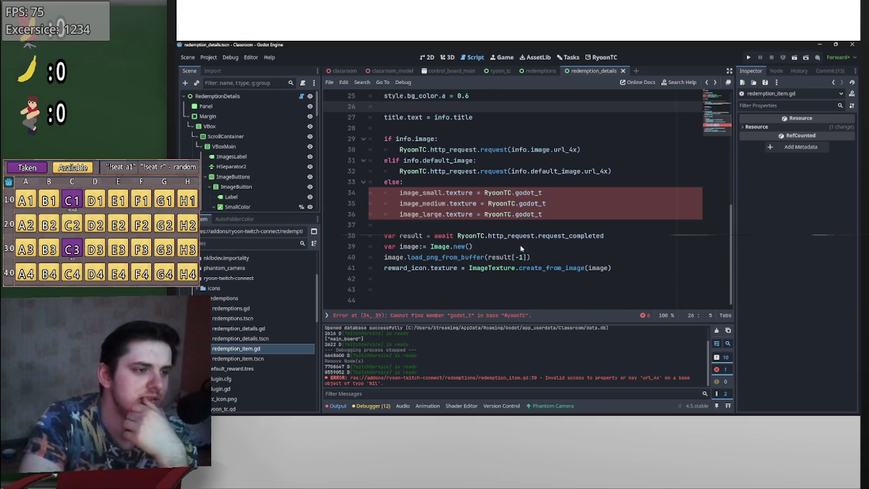
scroll(523, 244, up, 8)
scroll(537, 234, down, 5)
scroll(537, 234, down, 12)
scroll(489, 193, up, 2)
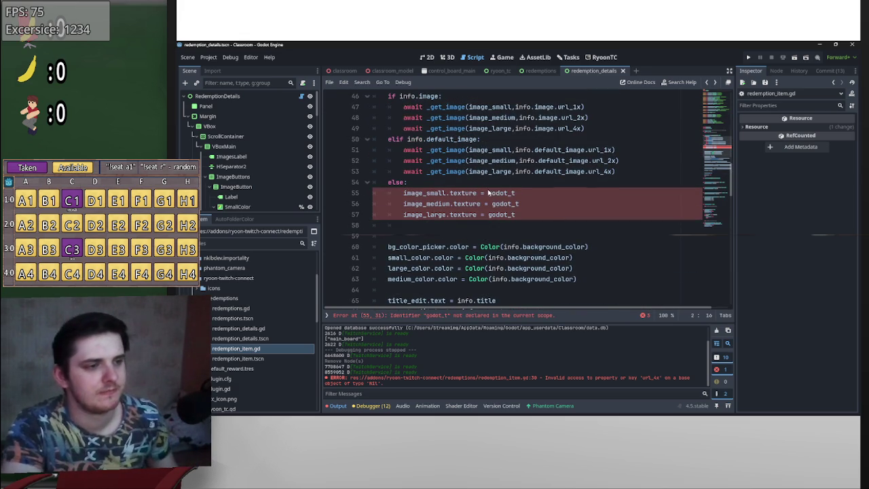
click(488, 192)
alt+click(492, 204)
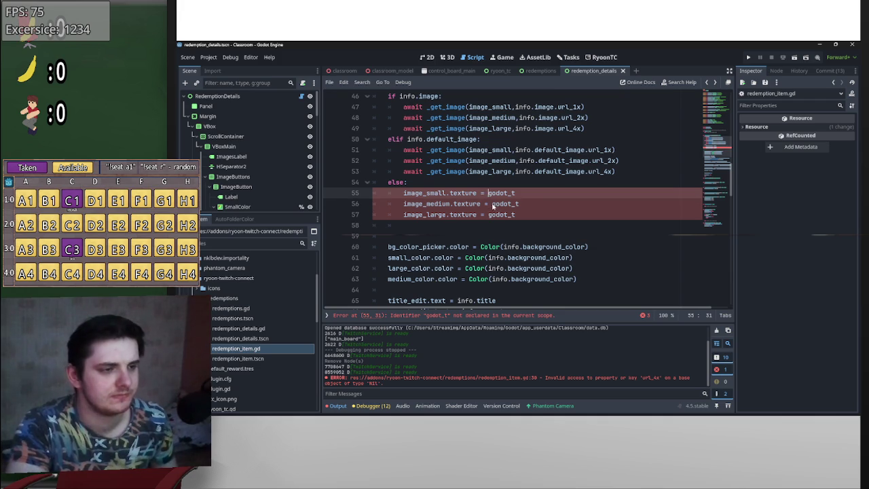
alt+click(488, 214)
text(RyoonTC.)
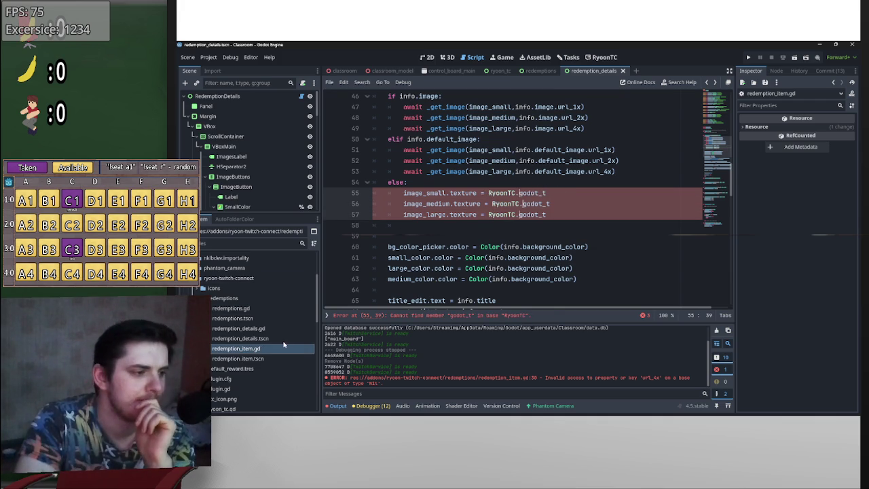
ctrl+click(508, 194)
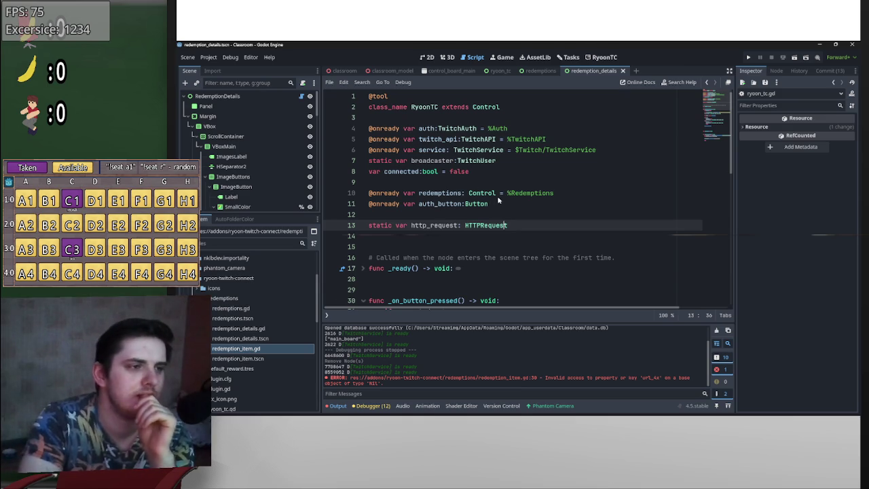
- Add 'var godot_t:= preload()' on a new line 4 below the RyoonTC class declaration
click(466, 123)
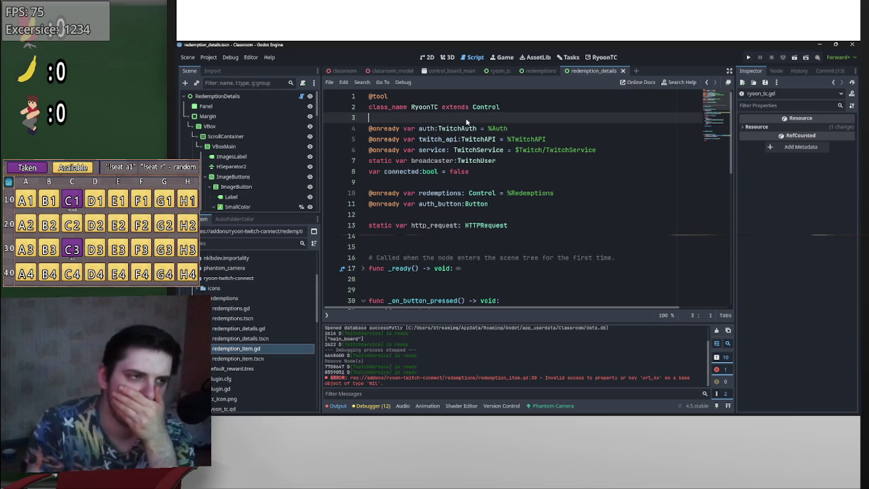
key(Return)
key(Return)
key(Up)
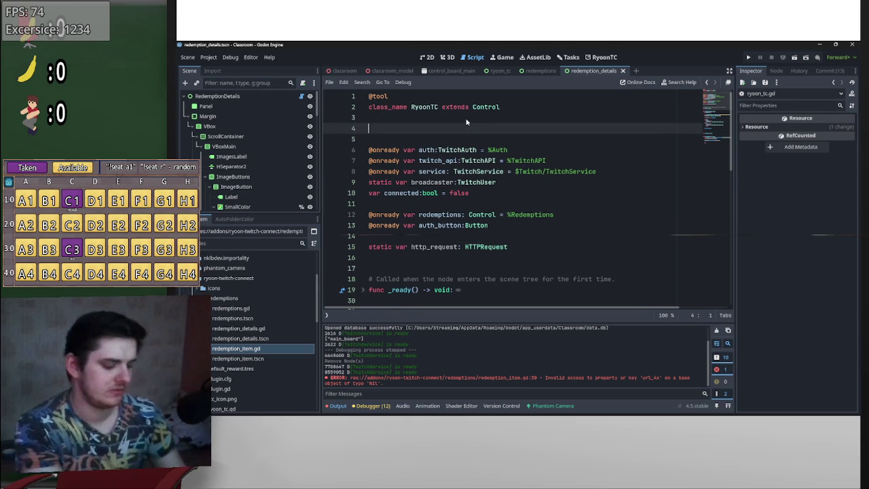
text(var godot_t:=)
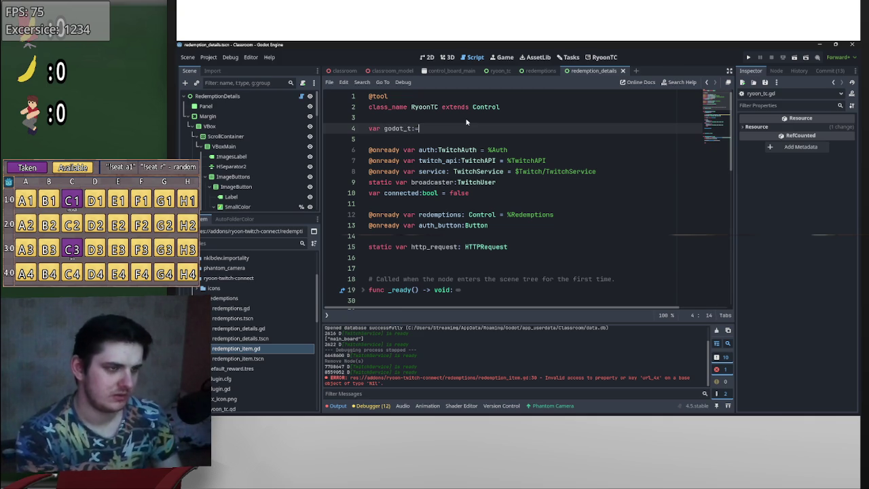
text( preload)
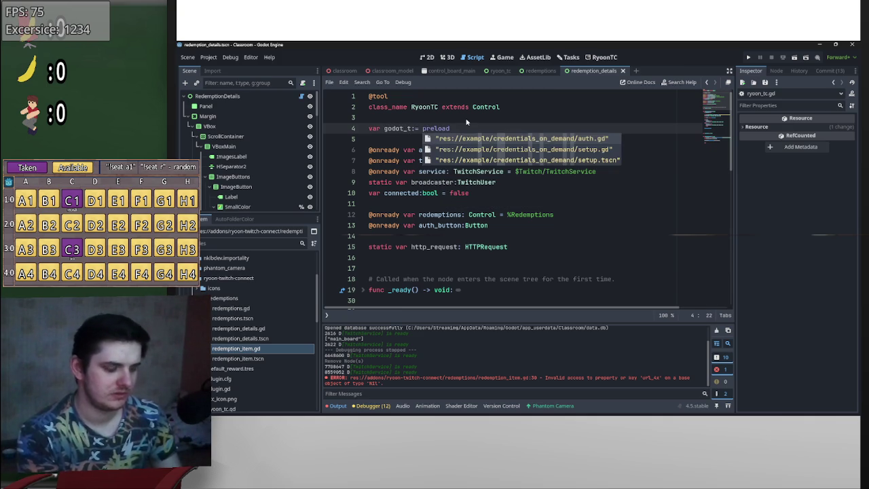
text(()
scroll(238, 404, down, 5)
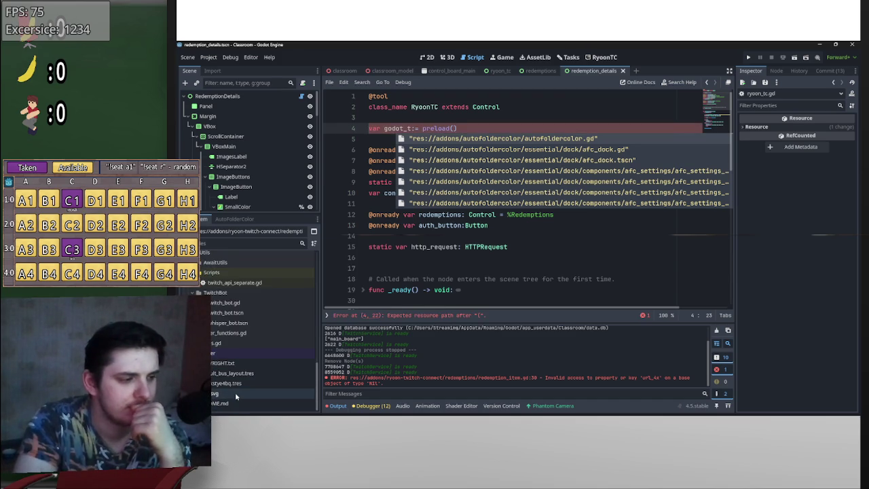
- Copy icon.svg into the addon's icons folder with Move/Duplicate To
right_click(235, 392)
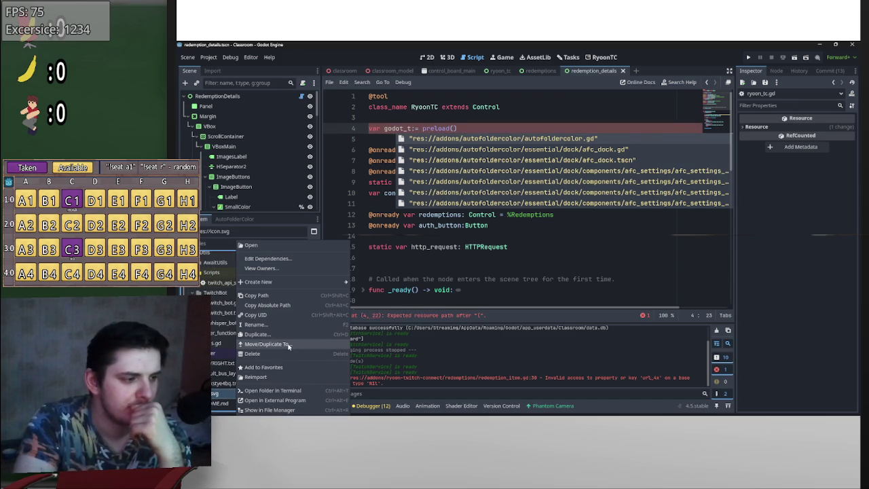
click(287, 344)
scroll(428, 281, down, 2)
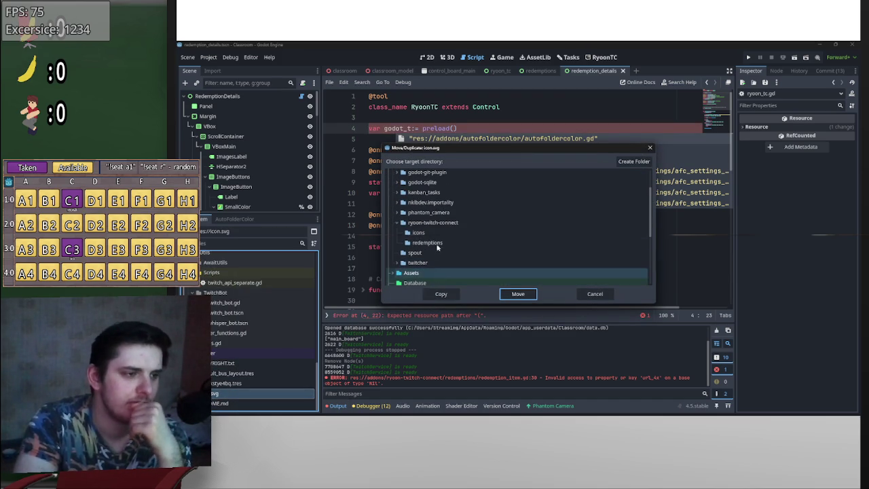
click(440, 293)
- Insert the copied icon's path into preload() and select its res://addons/ryoon-twitch-connect prefix
mouse_move(275, 316)
mouse_down()
mouse_move(466, 157)
mouse_move(455, 130)
mouse_up()
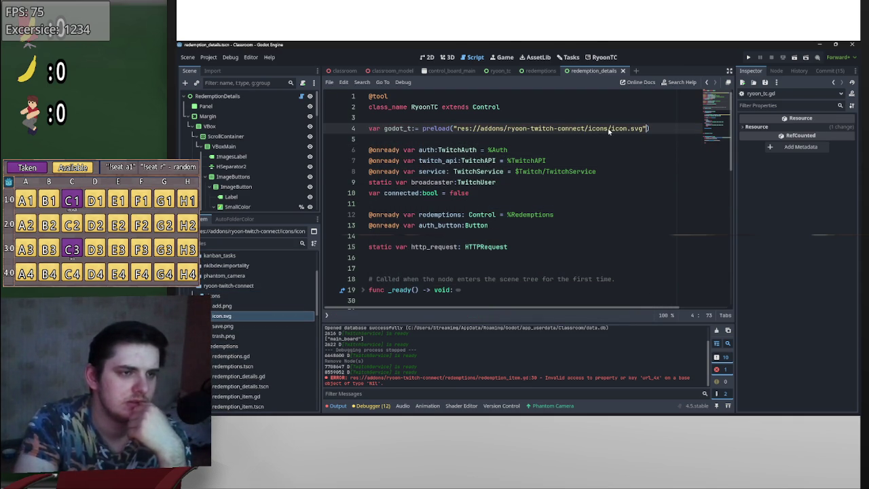
mouse_move(612, 130)
mouse_down()
mouse_move(484, 129)
mouse_move(543, 129)
mouse_up()
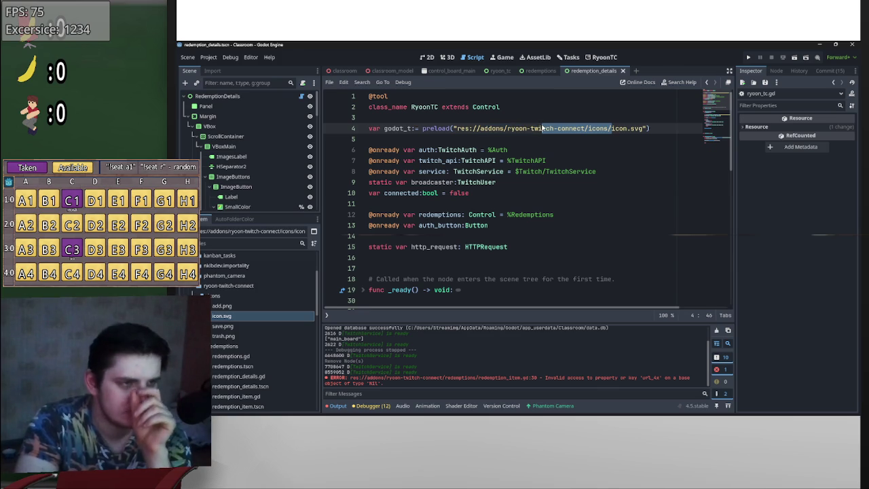
scroll(253, 327, down, 3)
scroll(256, 348, down, 2)
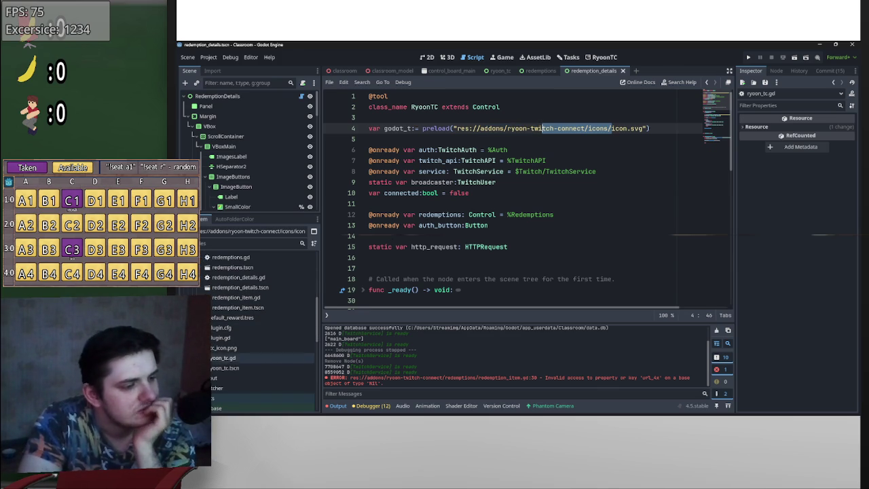
scroll(237, 357, up, 6)
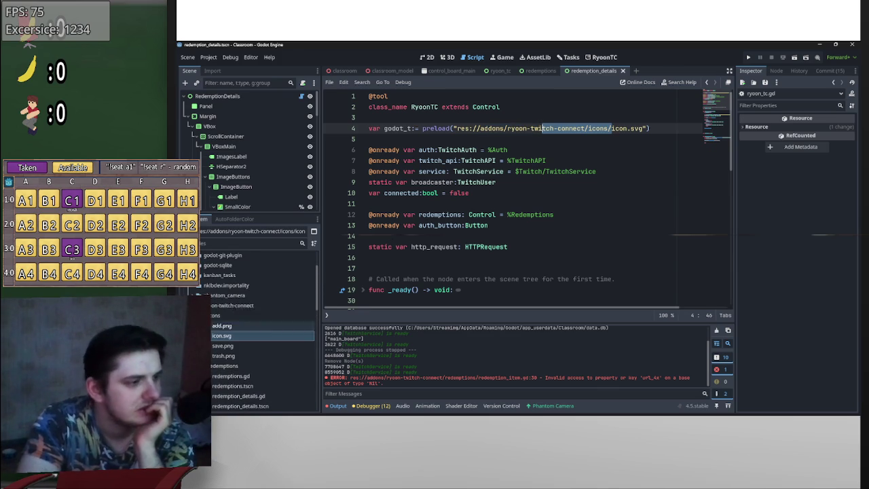
click(585, 129)
mouse_move(586, 128)
mouse_down()
mouse_move(649, 128)
mouse_move(456, 131)
mouse_up()
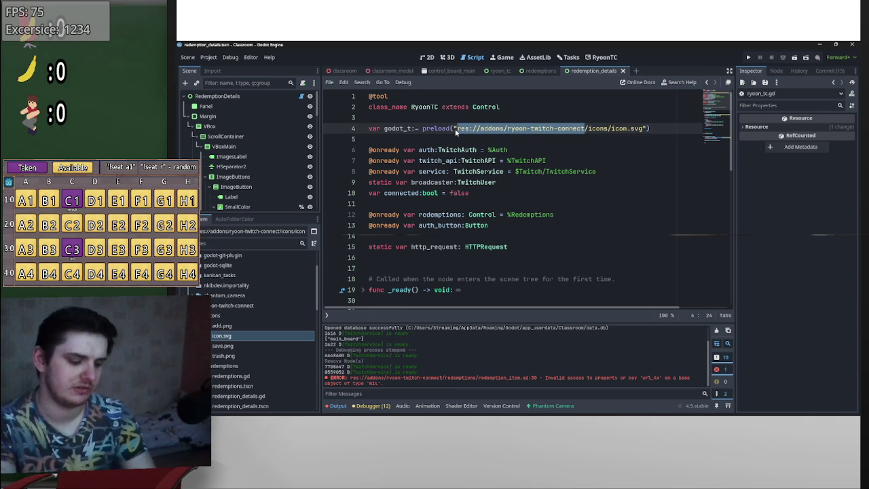
- Shorten the preload path to 'icons/icon.svg', then inspect the RyoonTC.godot_t usages on lines 55–57
key(BackSpace)
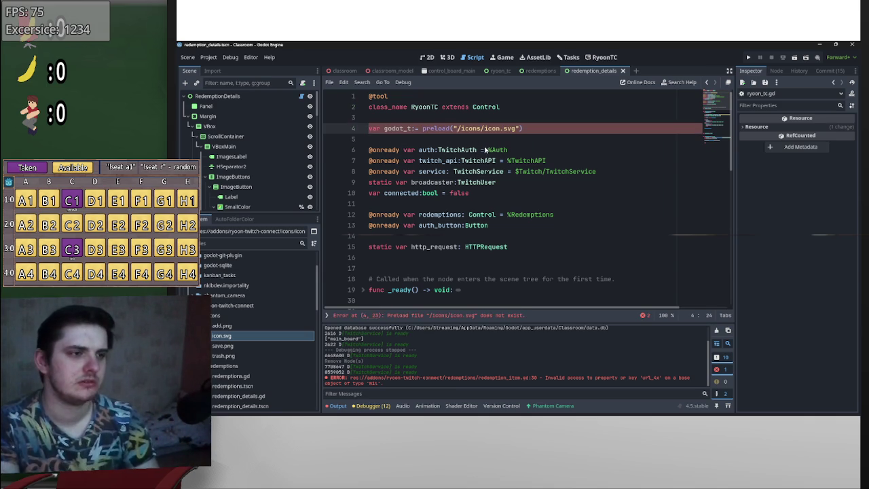
key(BackSpace)
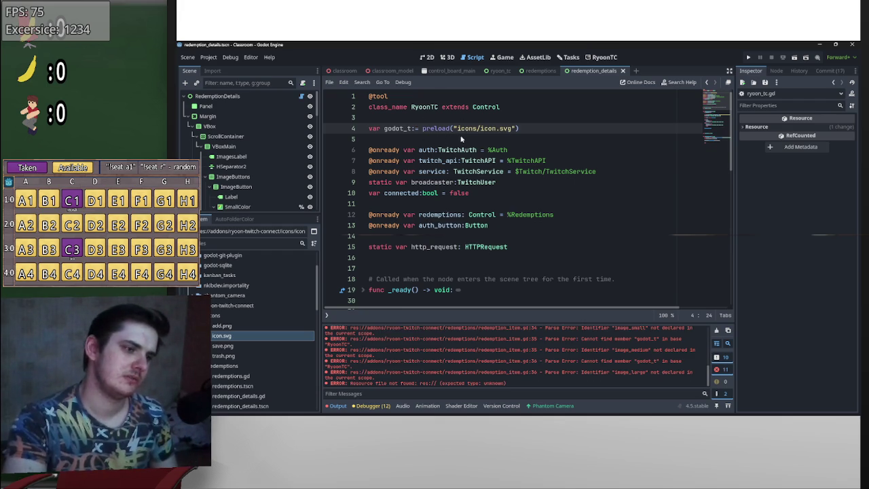
click(717, 331)
scroll(581, 243, down, 10)
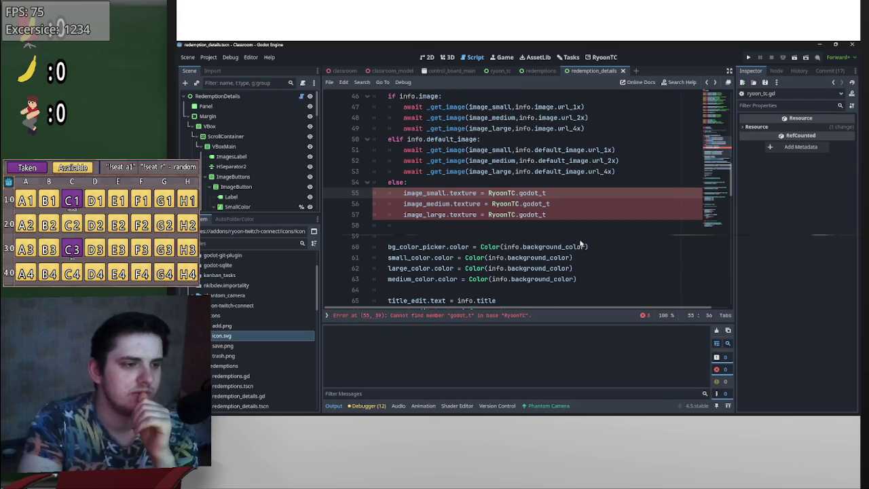
click(580, 215)
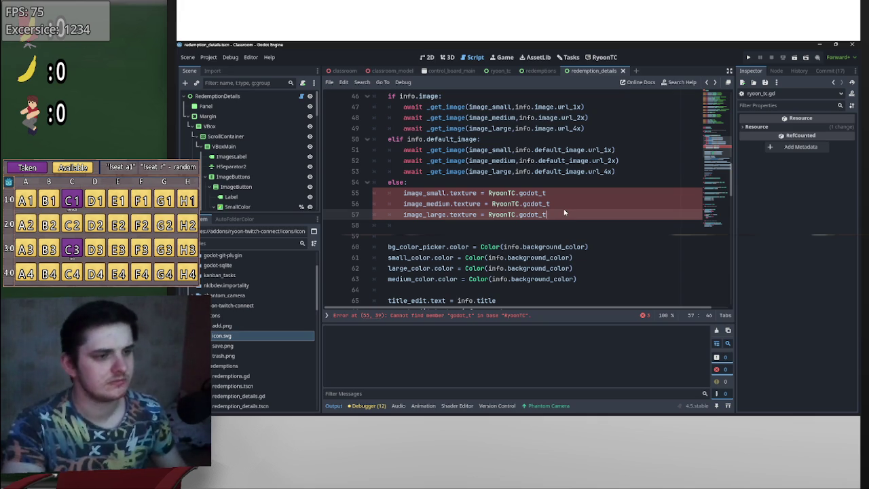
scroll(567, 258, down, 1)
scroll(559, 273, up, 1)
- Declare godot_t as static on line 4 and recheck godot_t completion in redemption_details
ctrl+click(510, 215)
click(370, 128)
text(static var godot_t:= preload("icons/icon.svg)
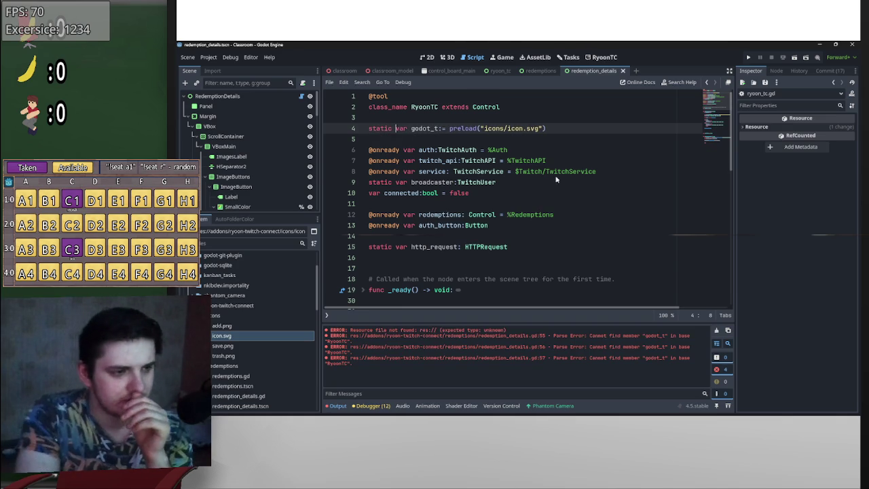
scroll(564, 207, down, 1)
key(alt+Left)
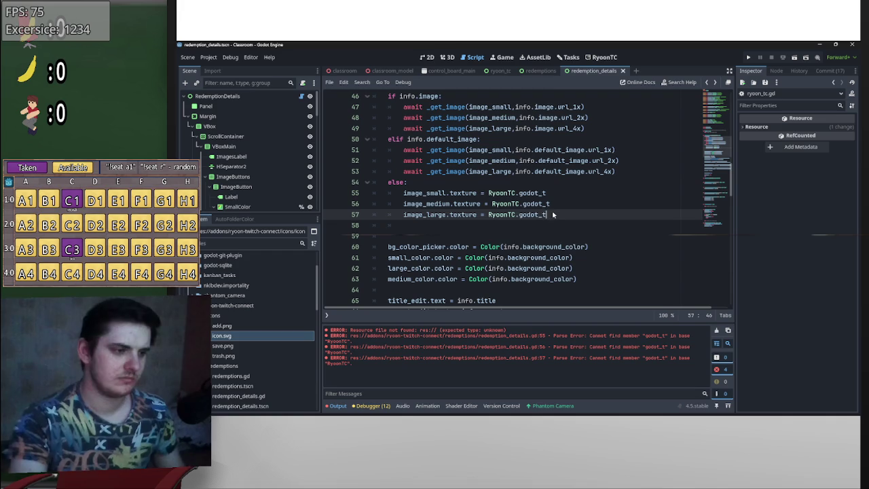
key(ctrl+space)
key(Escape)
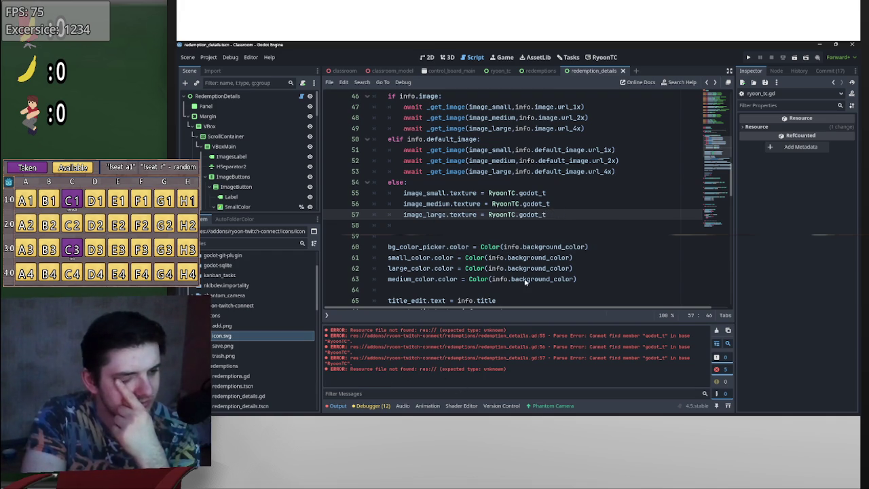
right_click(292, 332)
scroll(296, 321, down, 2)
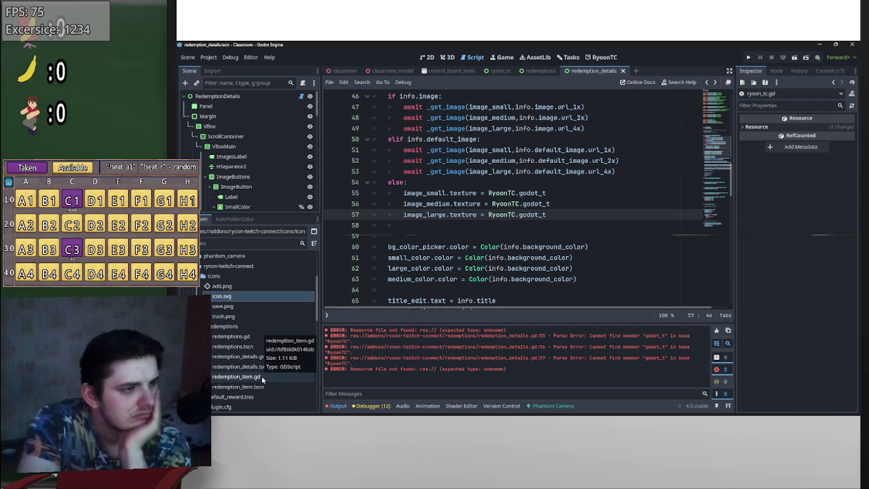
- In redemption_item.gd, delete the image_medium and image_large fallback lines from the else branch
double_click(236, 377)
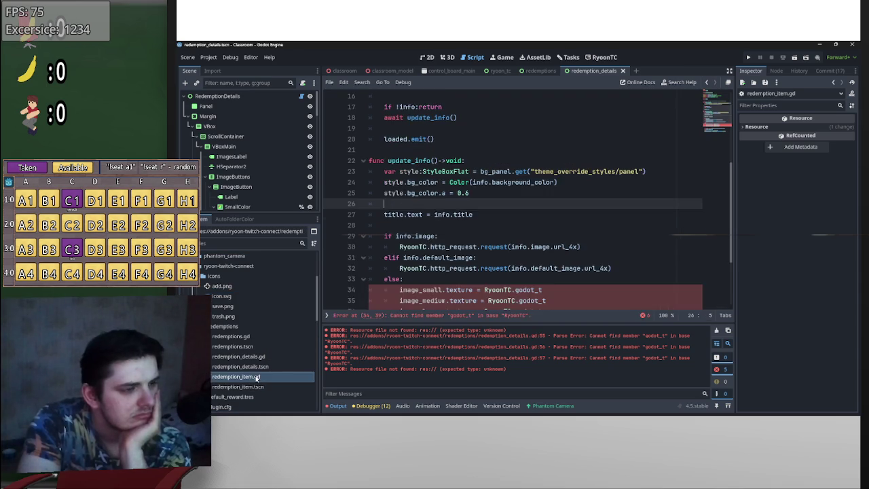
click(563, 226)
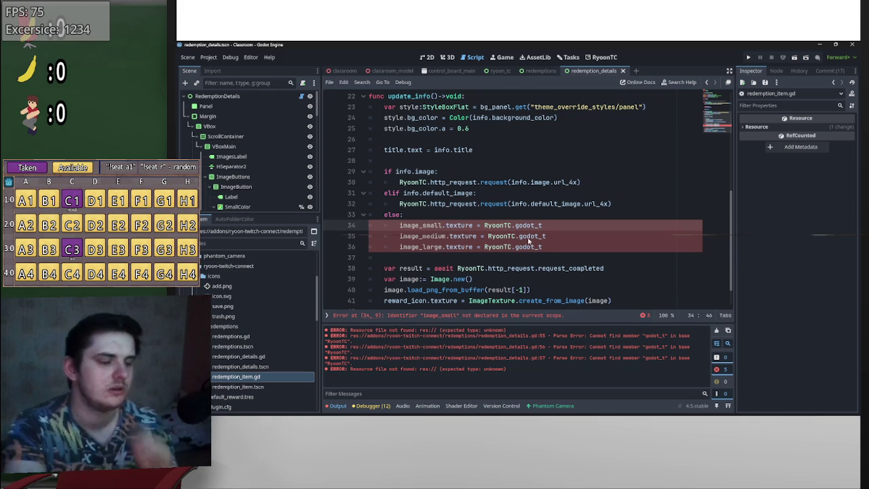
scroll(515, 263, down, 1)
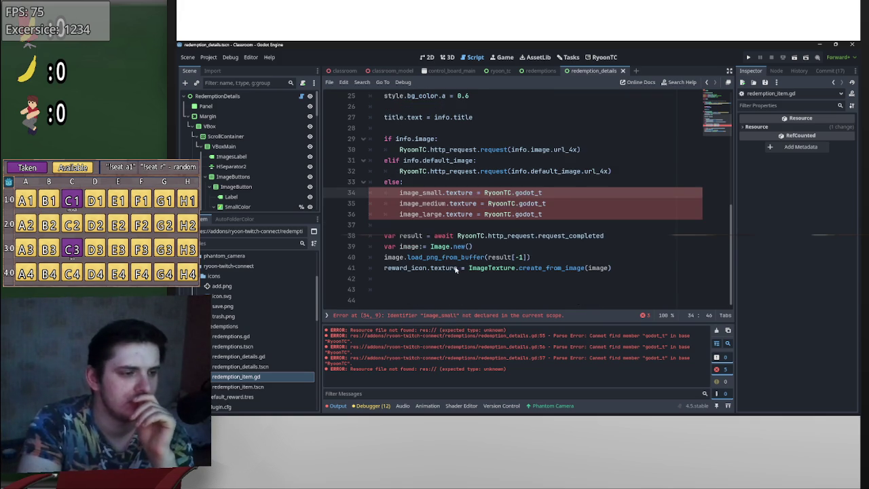
drag(457, 269, 385, 269)
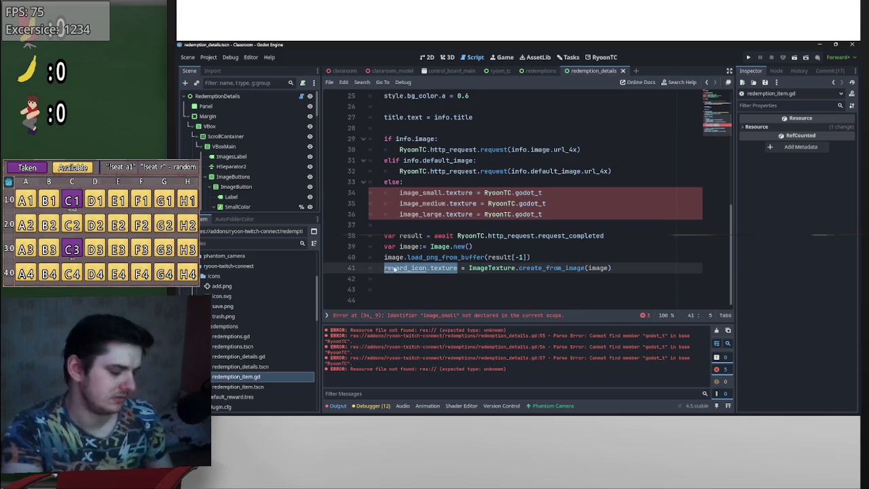
drag(552, 214, 399, 204)
key(ctrl+c)
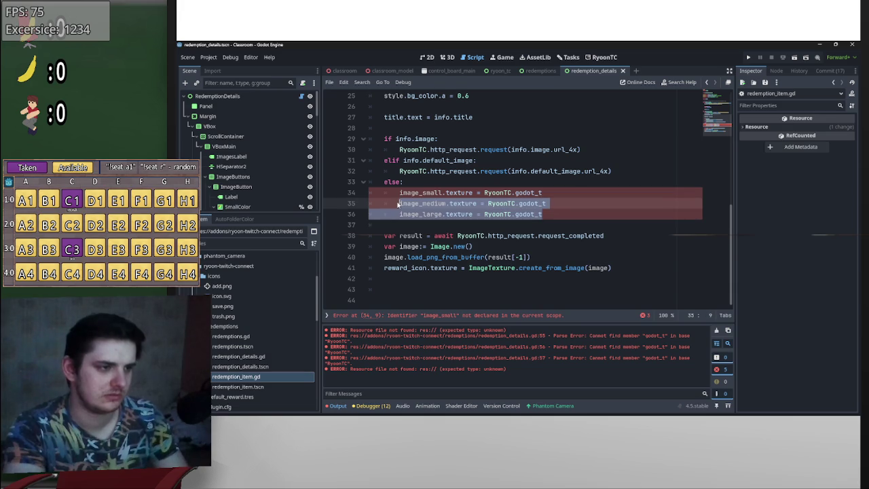
key(BackSpace)
- Change the remaining line to 'reward_icon.texture = RyoonTC.godot_t', save, and add 'return' after it
click(443, 194)
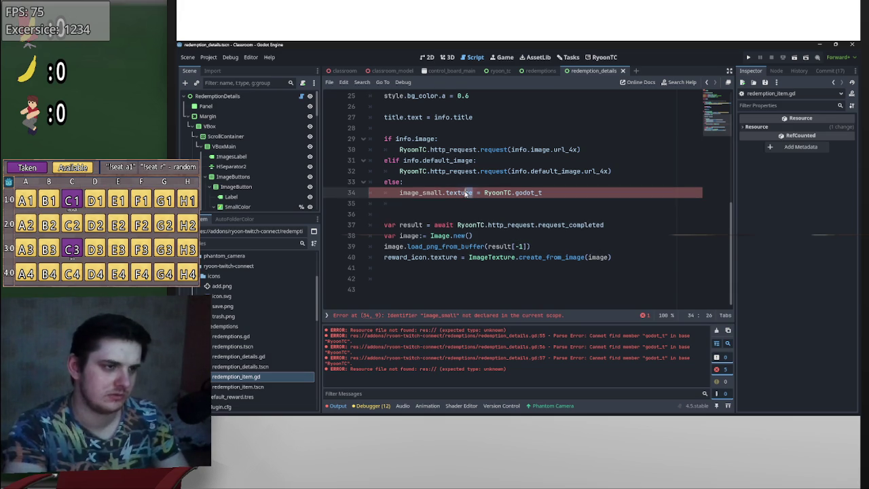
drag(443, 194, 400, 194)
key(ctrl+v)
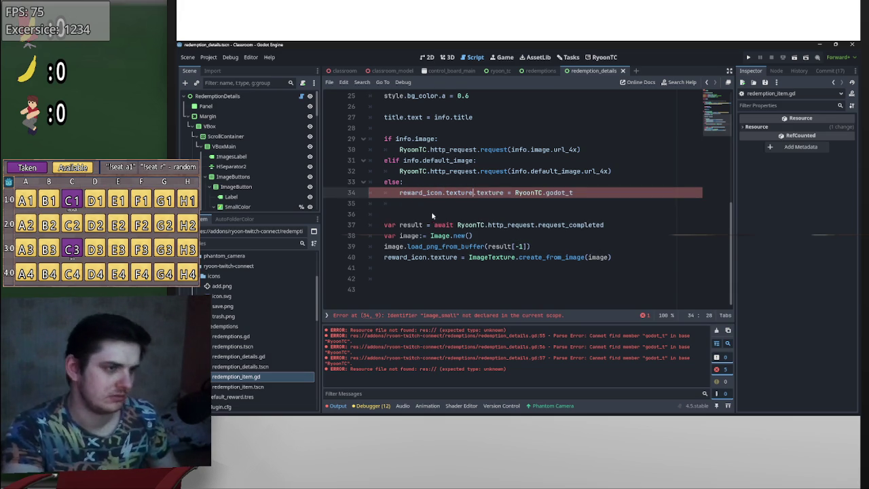
key(BackSpace)
key(BackSpace)
key(BackSpace)
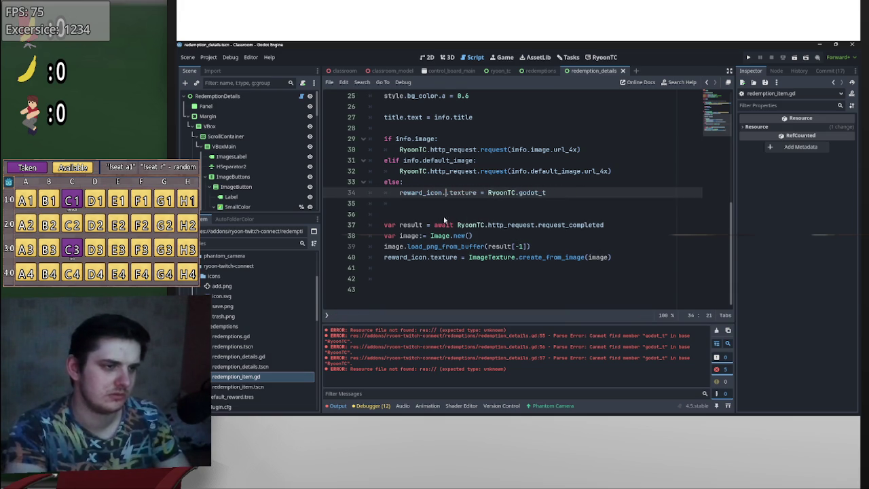
click(399, 205)
key(BackSpace)
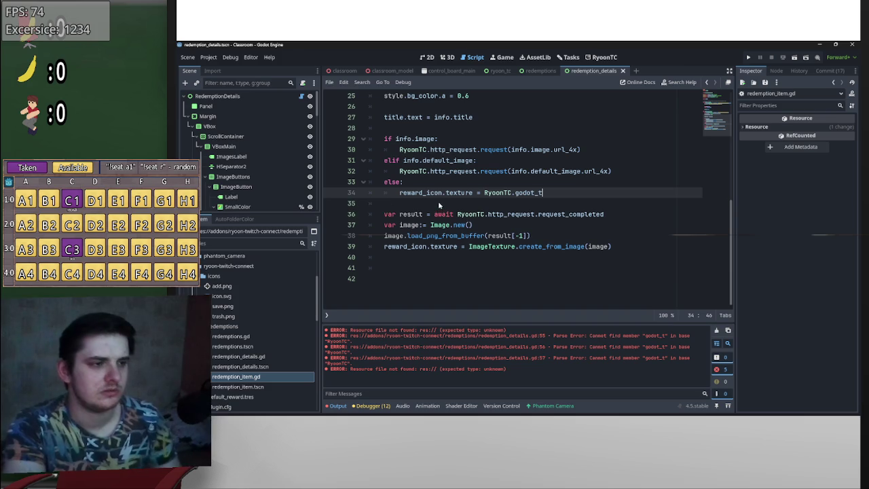
key(ctrl+s)
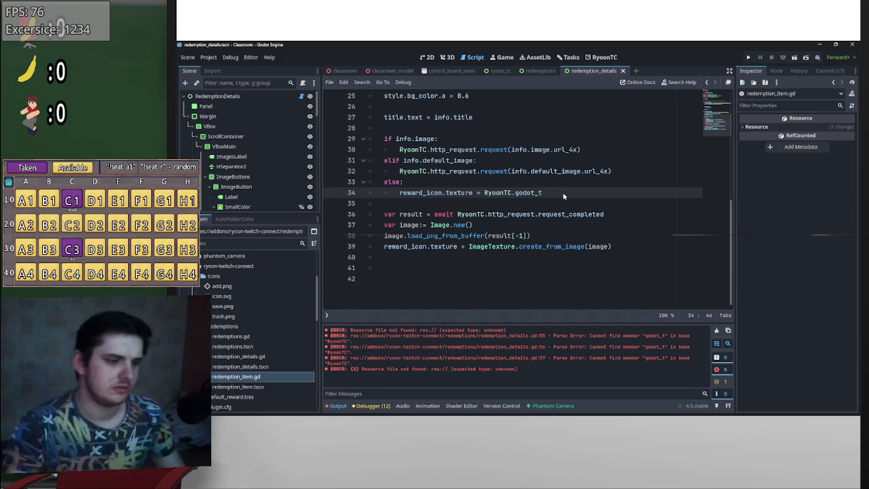
key(Return)
text(return)
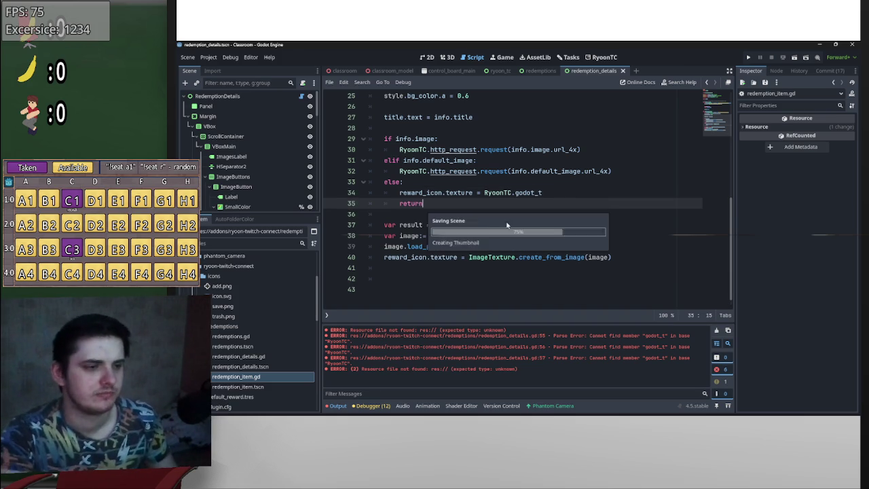
- Clear the output and toggle the RyoonTC plugin off and on in Project Settings to reload it
click(717, 330)
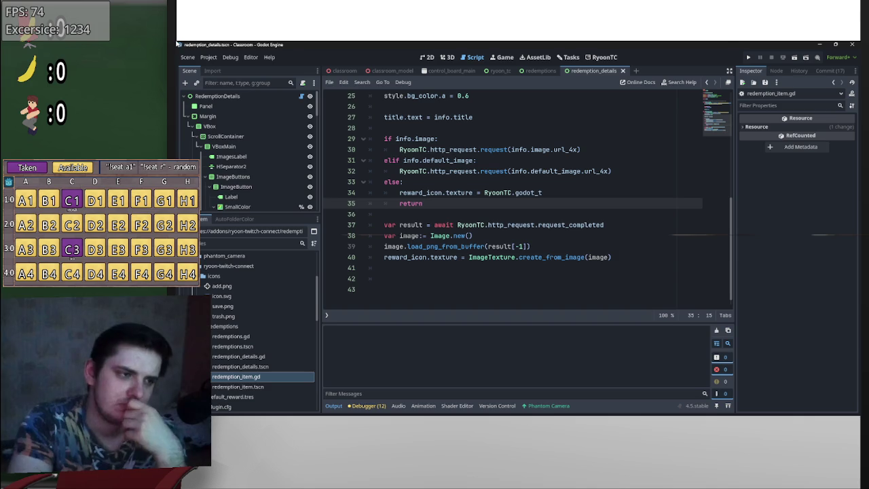
click(209, 57)
click(216, 67)
click(298, 255)
click(298, 255)
- Add a new redemption in the RyoonTC editor, then open redemptions.gd to trace the error
click(503, 377)
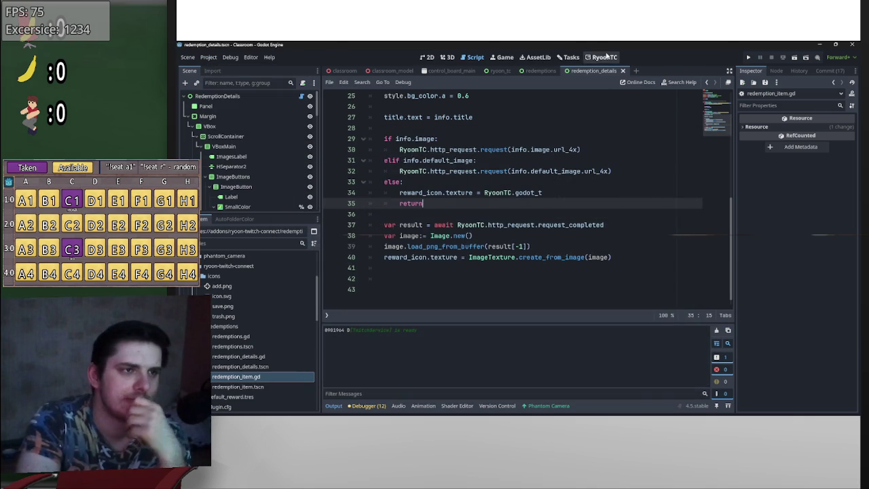
click(602, 57)
click(435, 314)
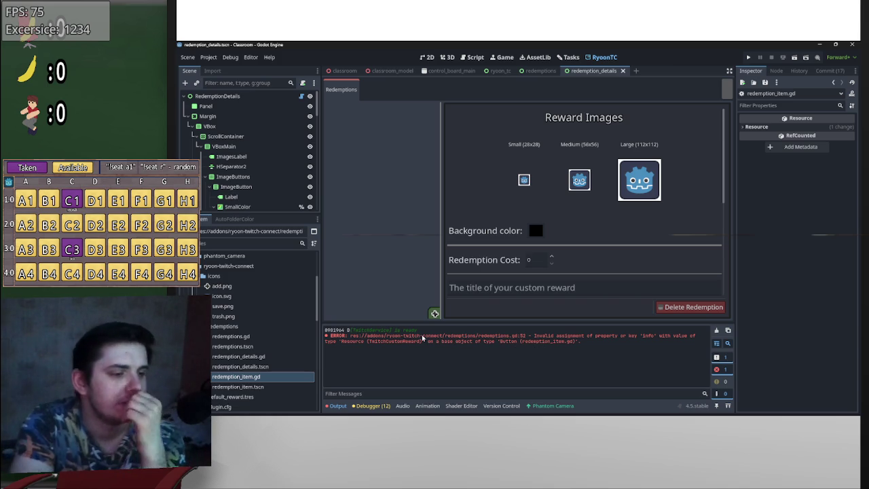
double_click(253, 337)
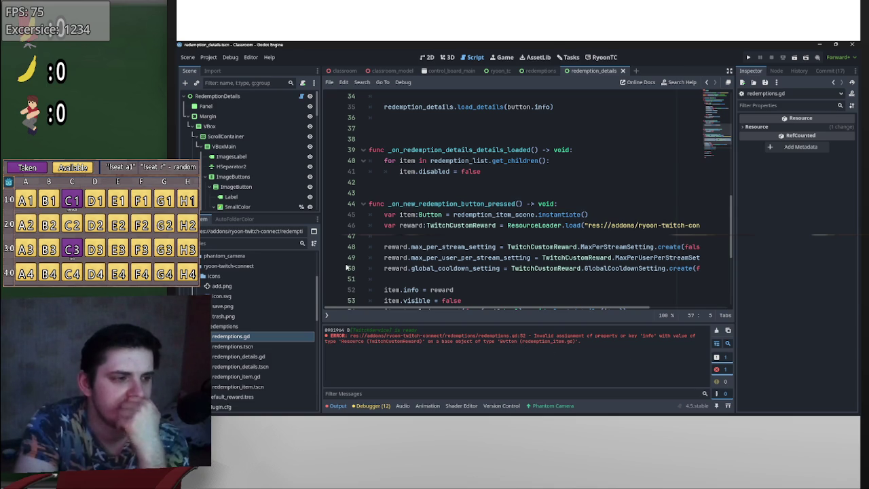
scroll(356, 277, down, 2)
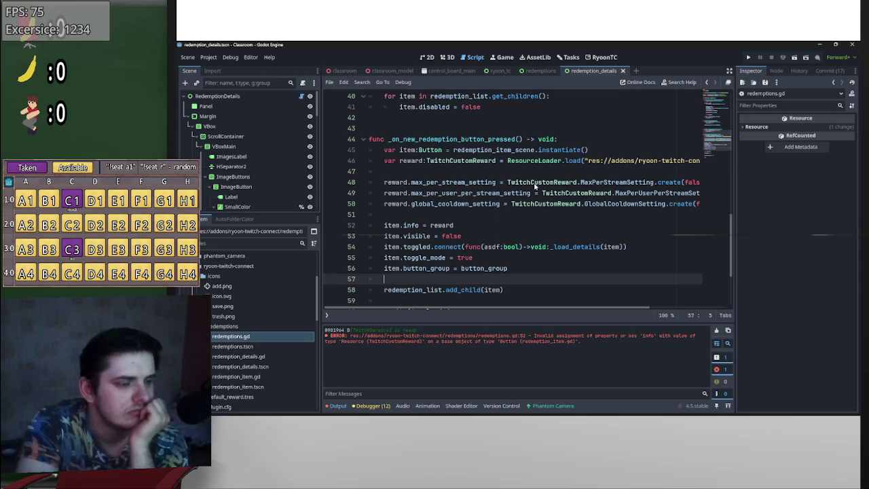
click(513, 149)
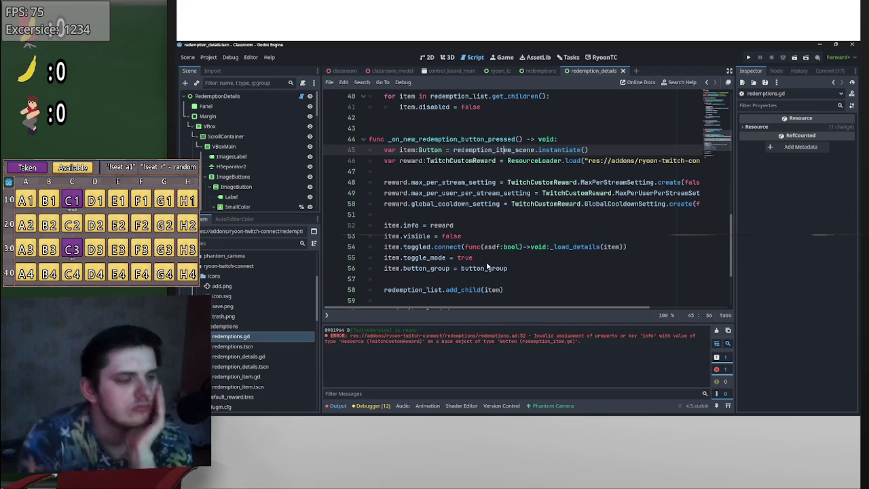
mouse_move(486, 267)
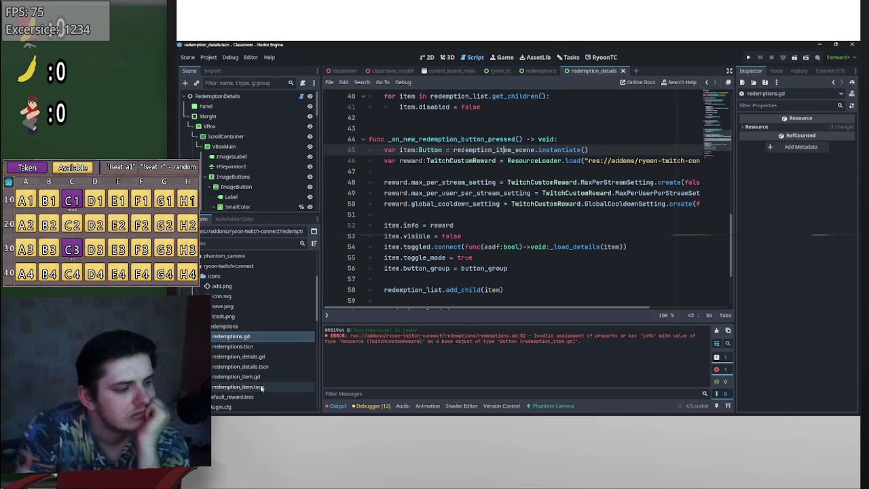
- Open redemption_item.gd at its top and empty the Output panel's error log
double_click(238, 376)
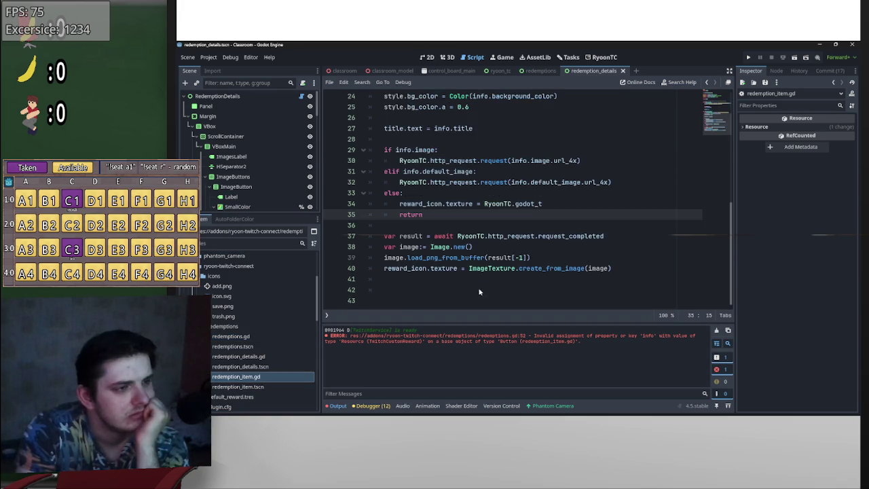
scroll(493, 283, up, 1)
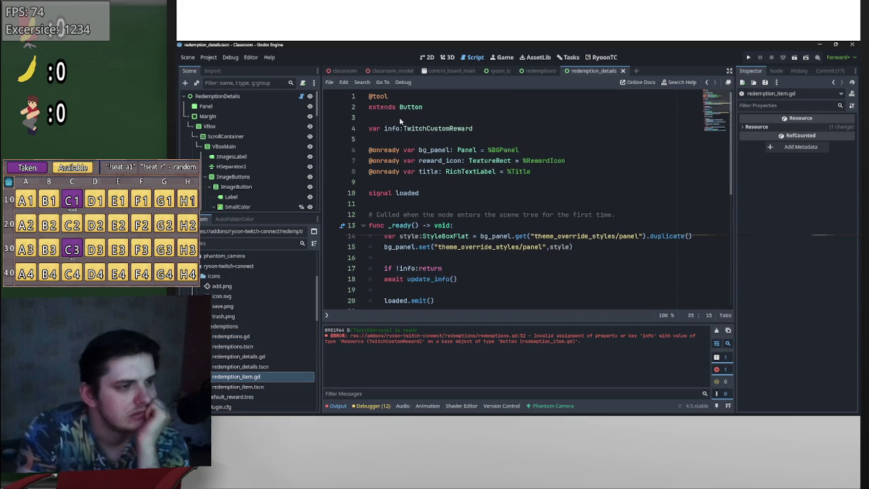
click(456, 123)
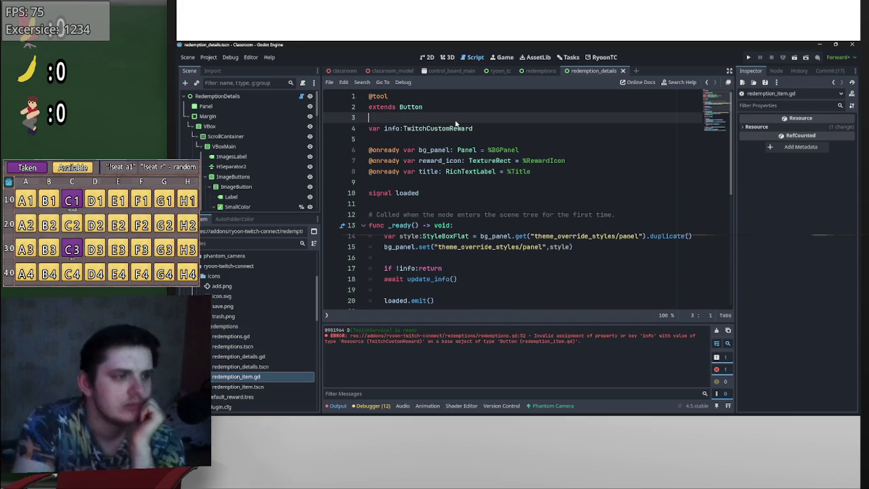
click(716, 330)
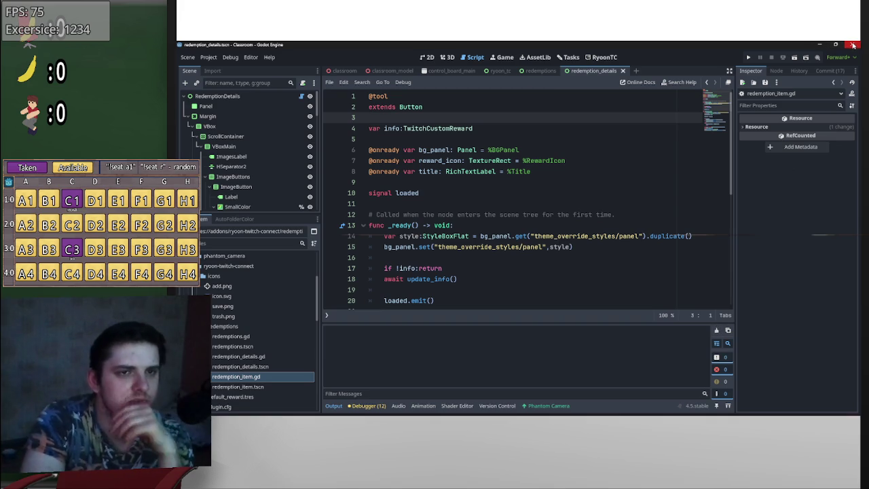
- Restart Godot from the Start menu's Dev folder and reopen the Classroom project
click(852, 44)
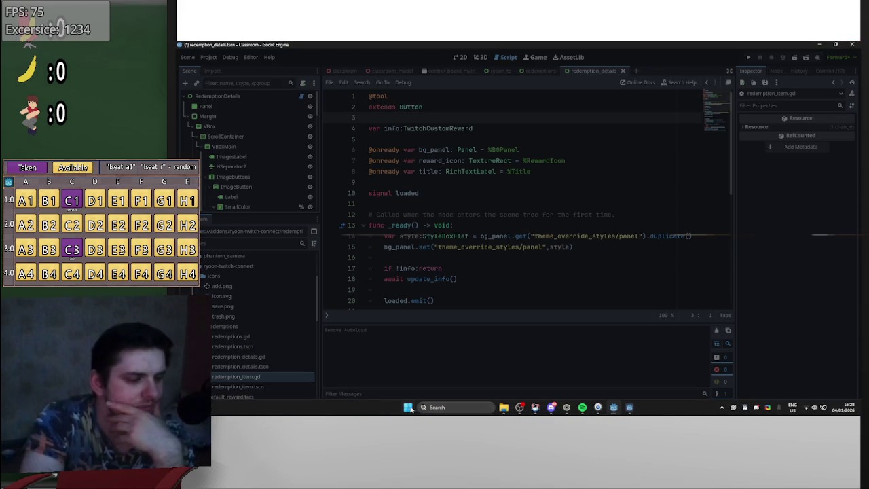
click(407, 407)
click(504, 204)
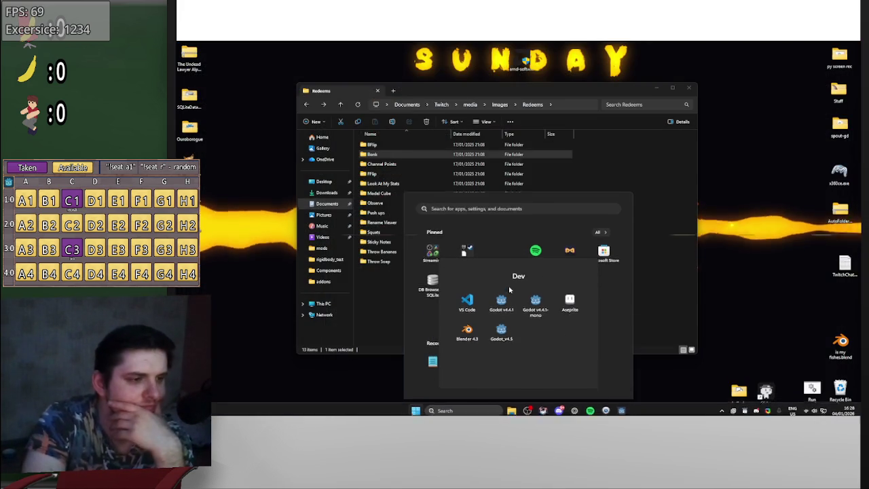
click(506, 293)
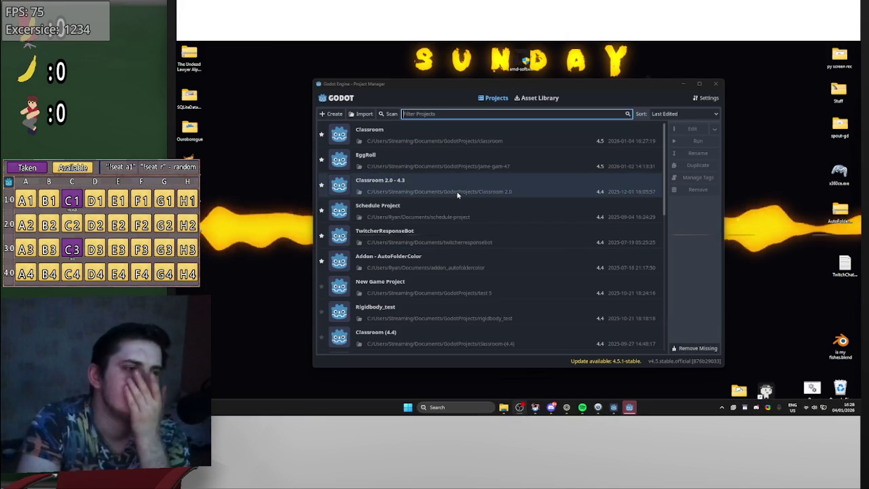
double_click(486, 136)
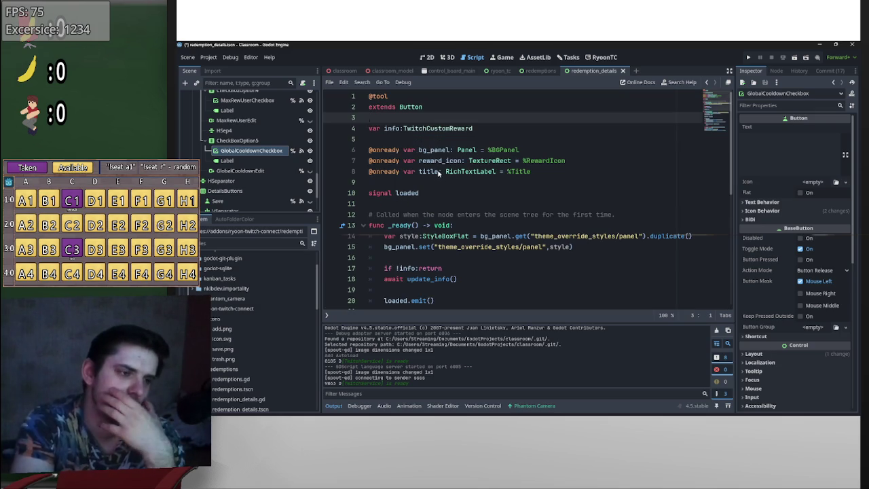
- Add a redemption in the RyoonTC tab, then cycle 3D, 2D and Game views back to Script
click(601, 57)
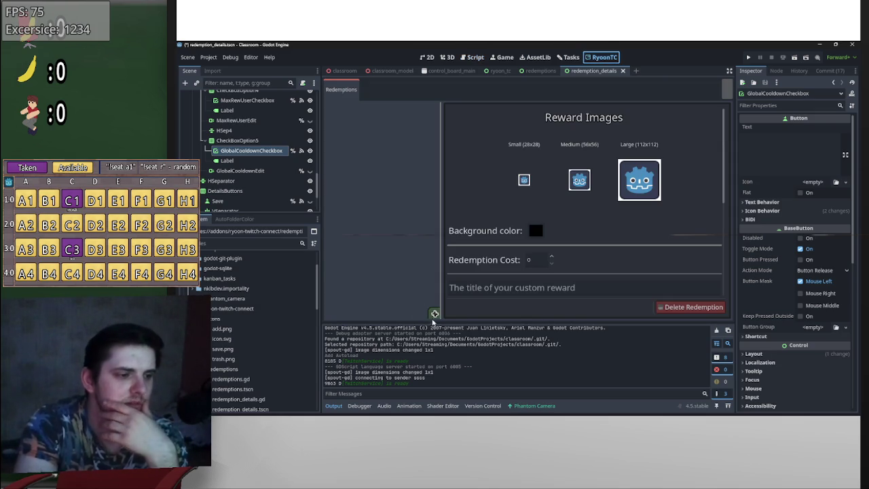
click(435, 314)
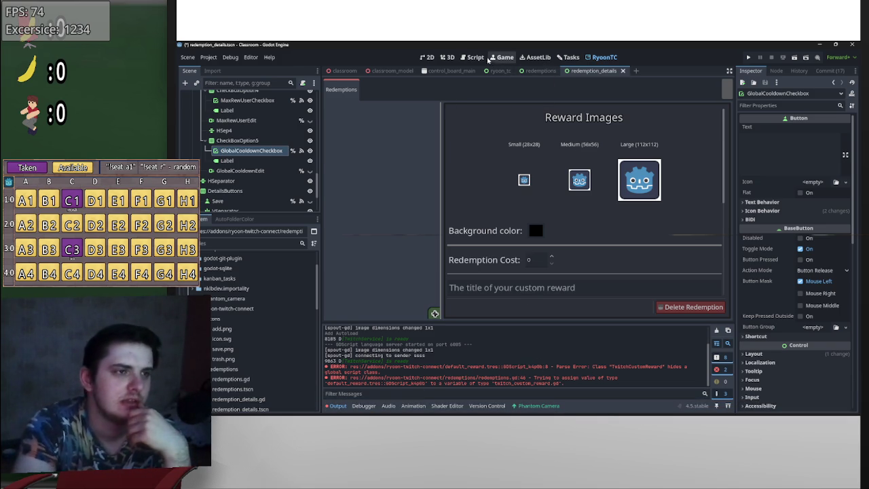
click(448, 57)
click(462, 58)
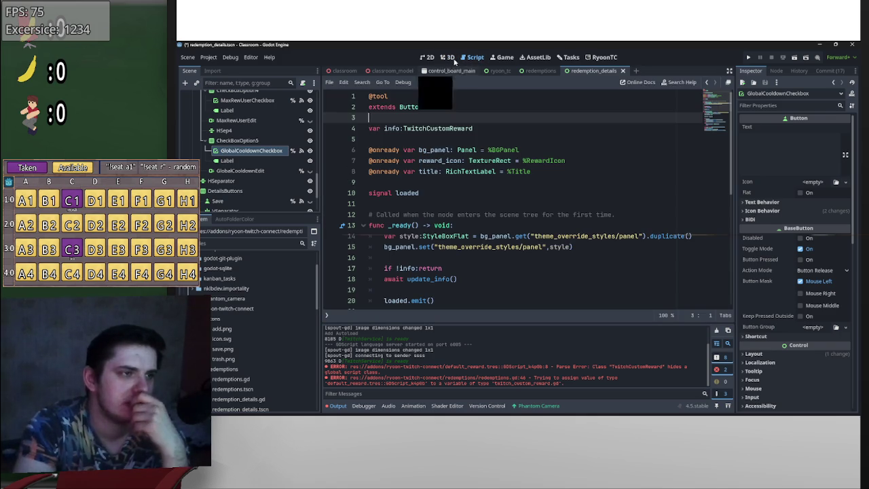
click(448, 58)
click(428, 58)
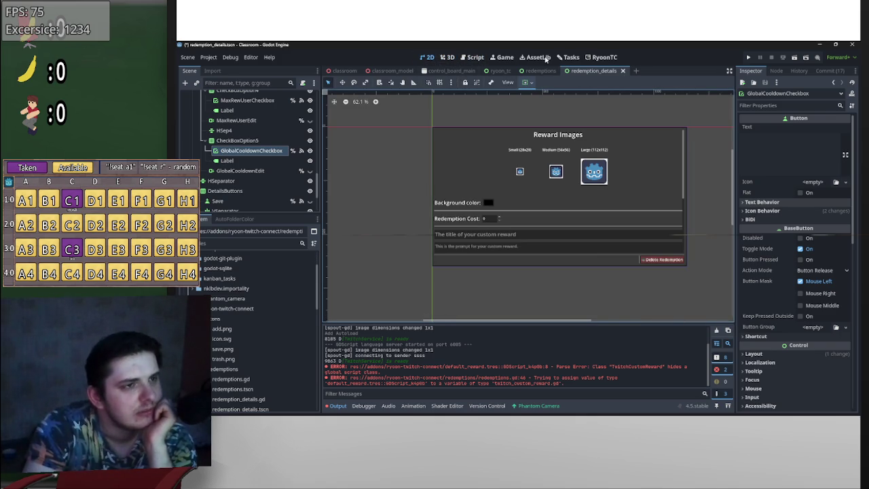
click(504, 58)
click(469, 57)
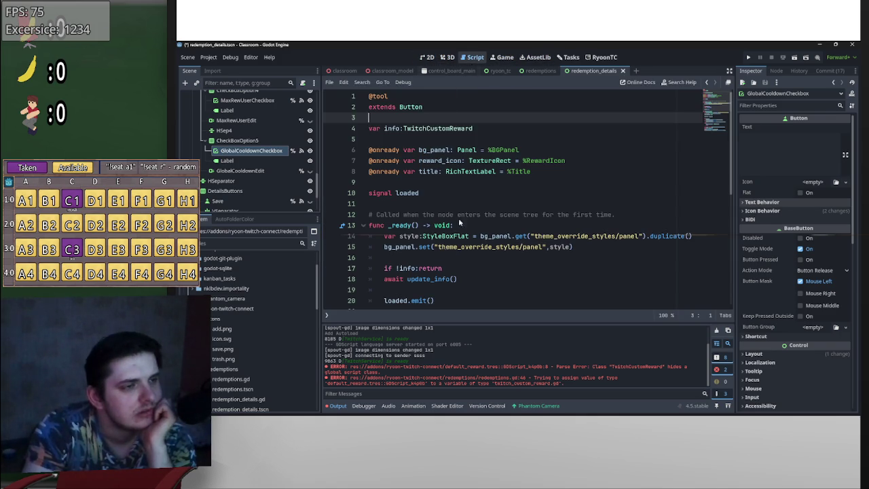
click(326, 315)
- Resize the open-scripts list and filter it with 'k'
scroll(383, 213, up, 5)
scroll(383, 212, down, 10)
drag(408, 170, 406, 192)
scroll(405, 192, down, 2)
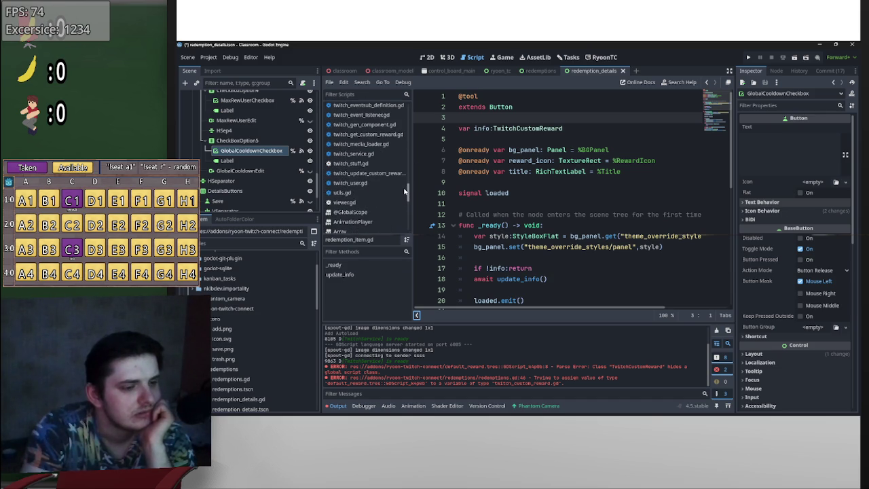
drag(405, 192, 413, 140)
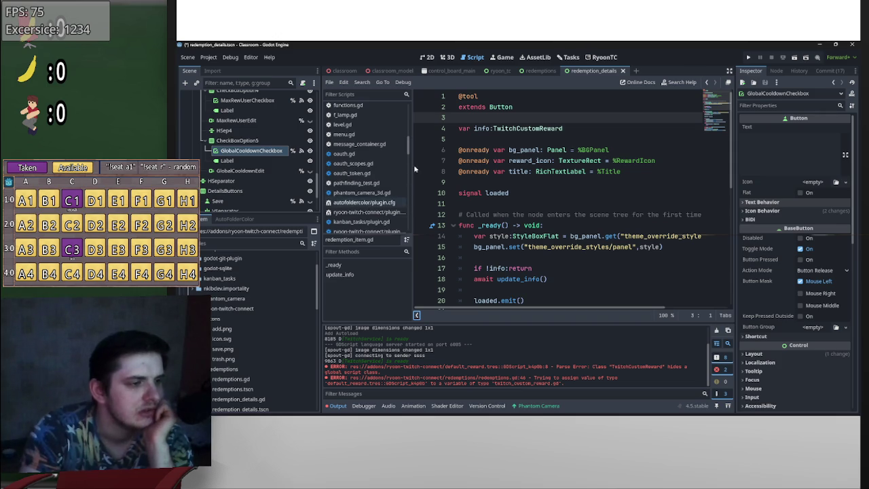
click(370, 91)
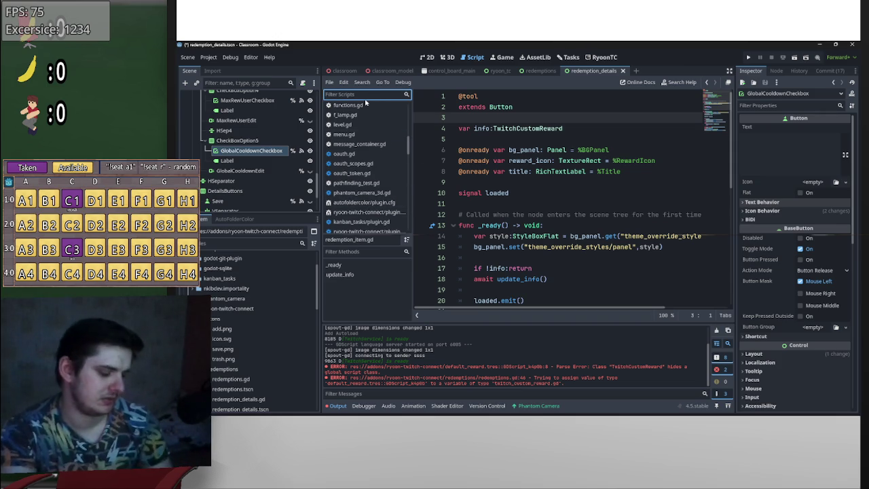
text(k)
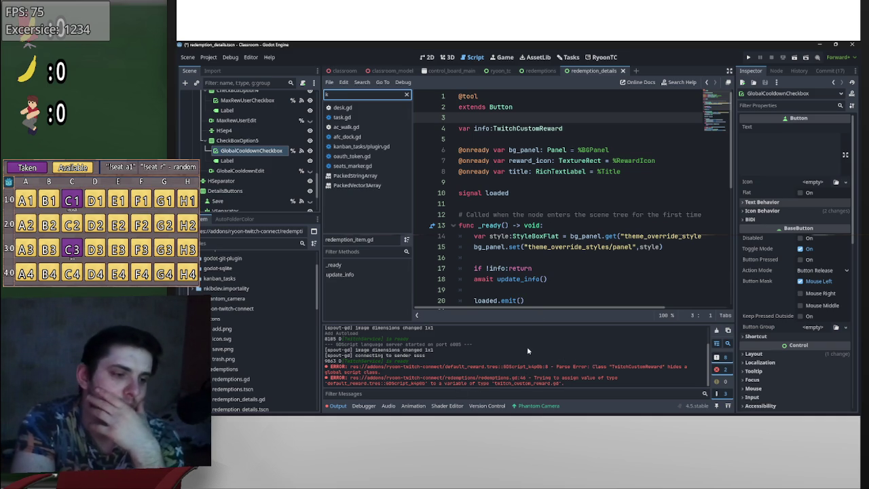
- Select default_reward.tres in the FileSystem dock to view its properties
scroll(280, 364, down, 3)
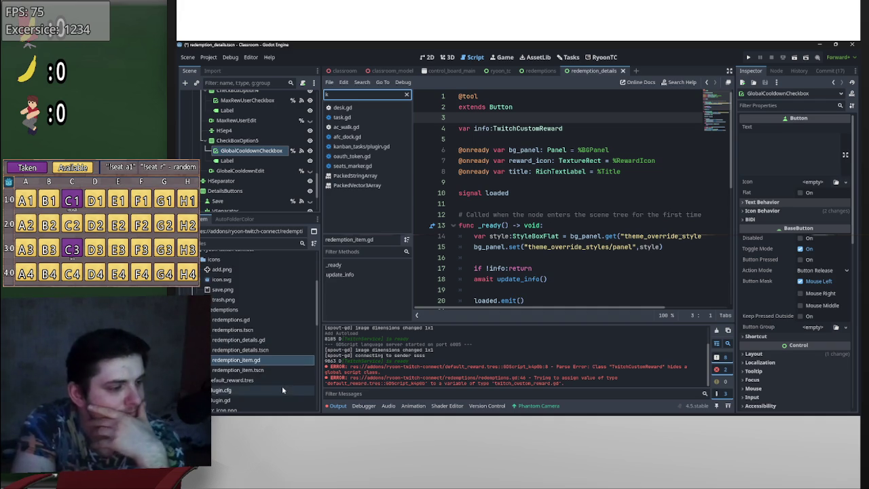
scroll(281, 386, down, 2)
click(275, 341)
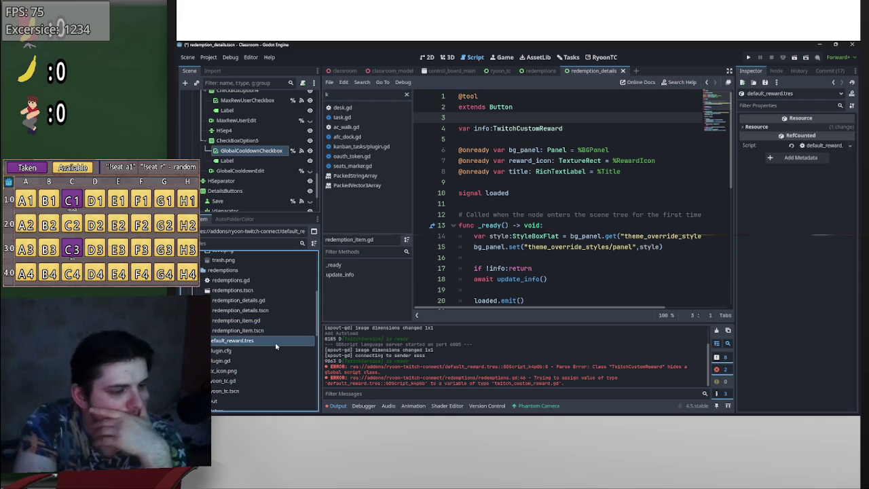
click(768, 129)
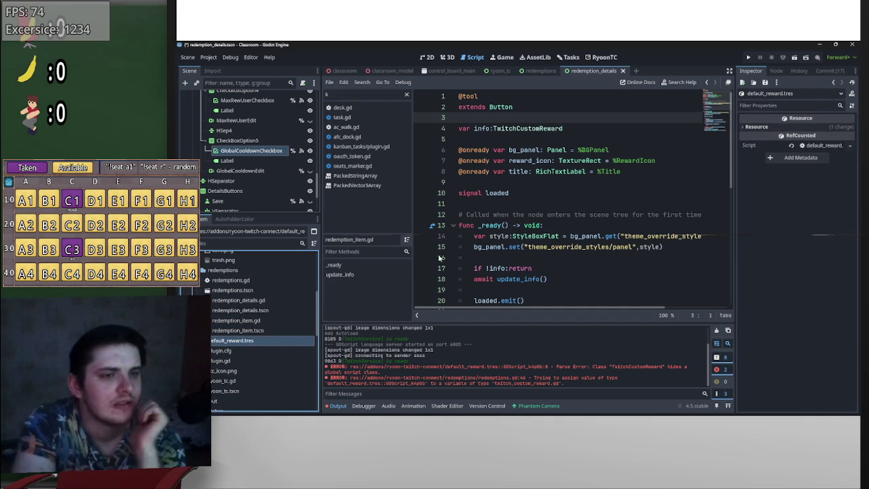
click(775, 71)
click(755, 72)
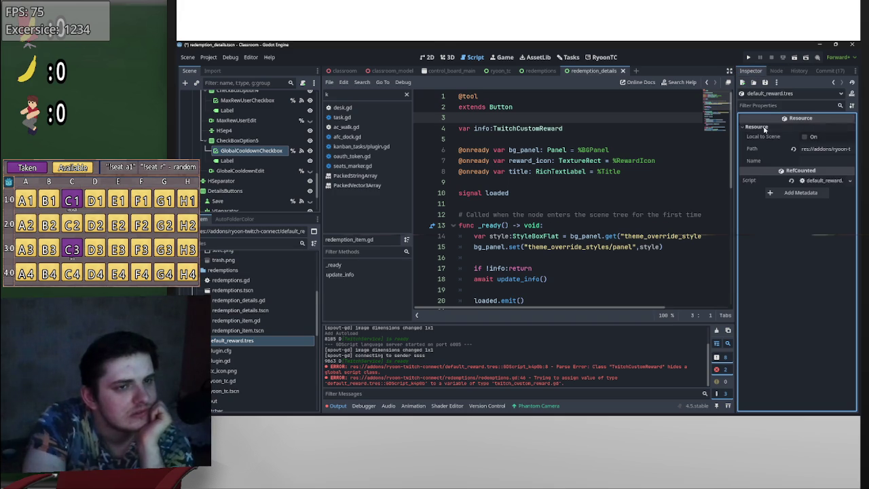
click(827, 149)
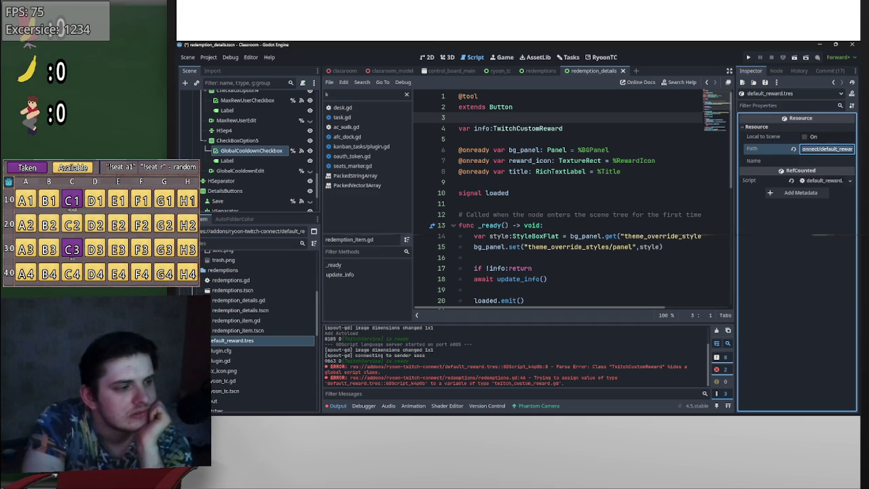
click(825, 181)
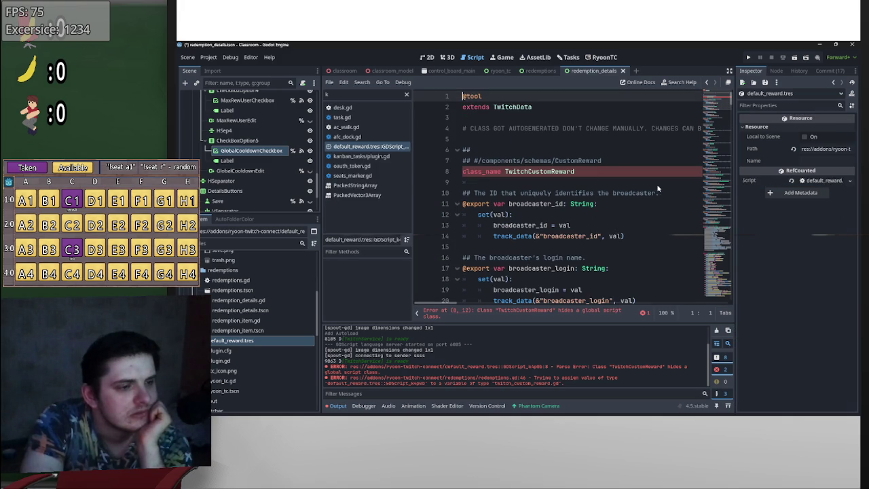
scroll(645, 207, down, 2)
scroll(625, 224, up, 2)
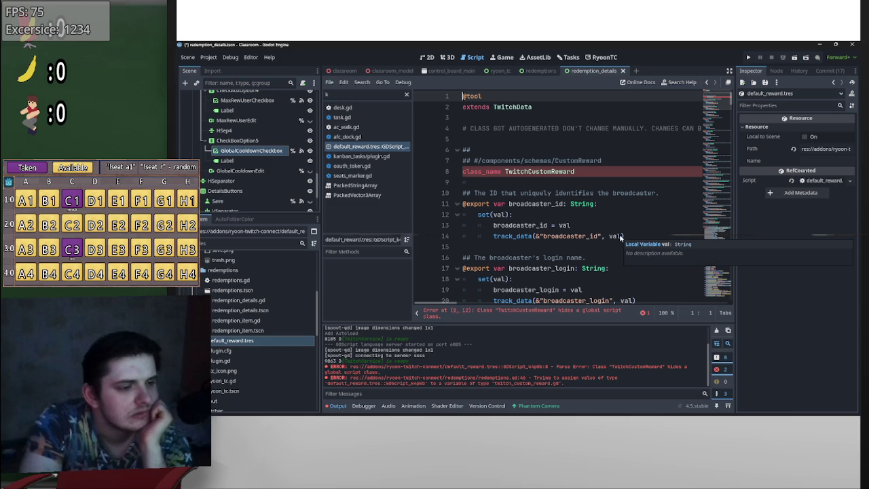
click(546, 173)
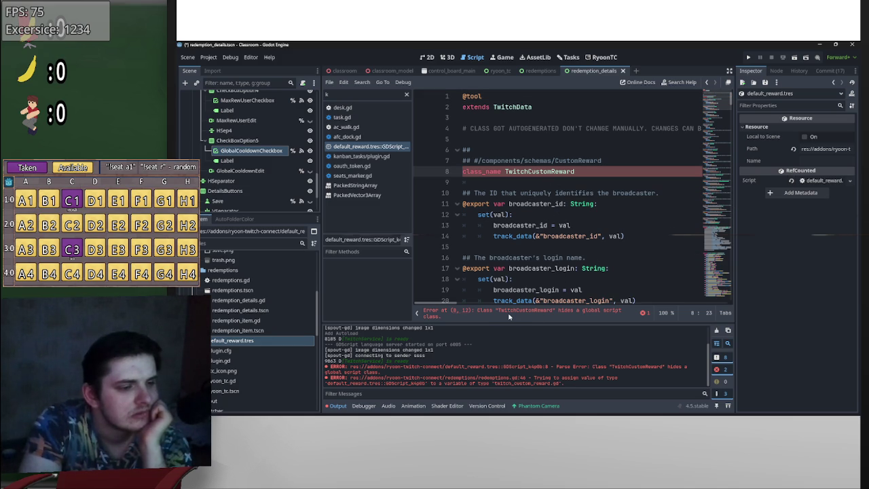
click(416, 313)
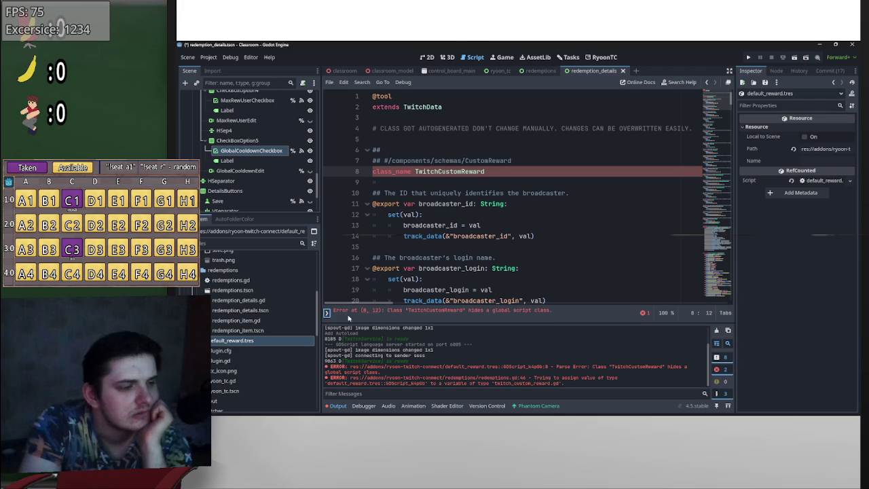
click(327, 313)
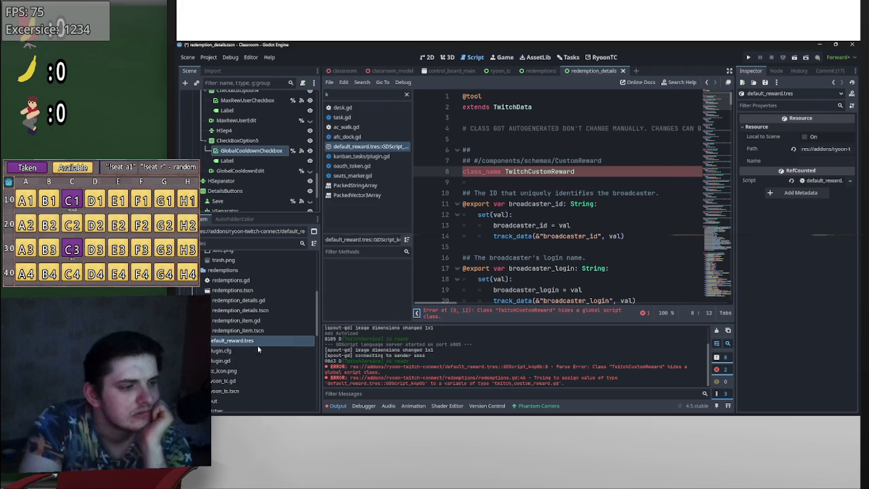
- Delete default_reward.tres from the FileSystem dock, confirming Remove
right_click(246, 343)
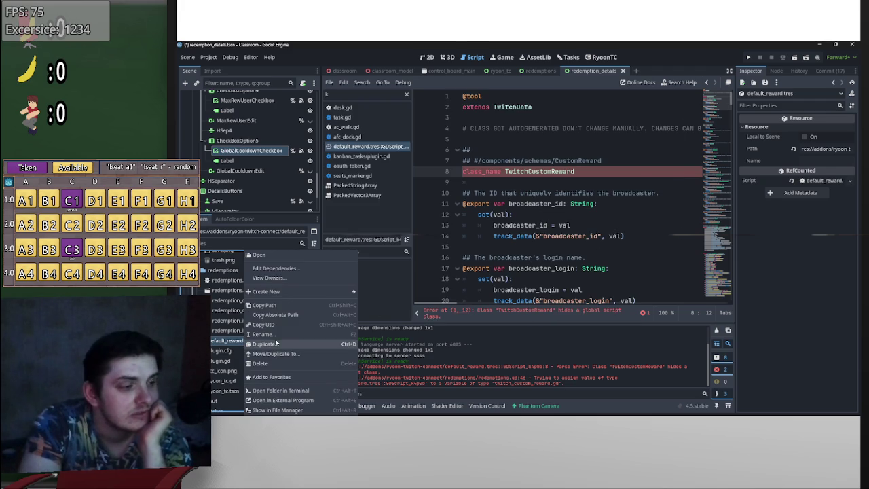
click(277, 364)
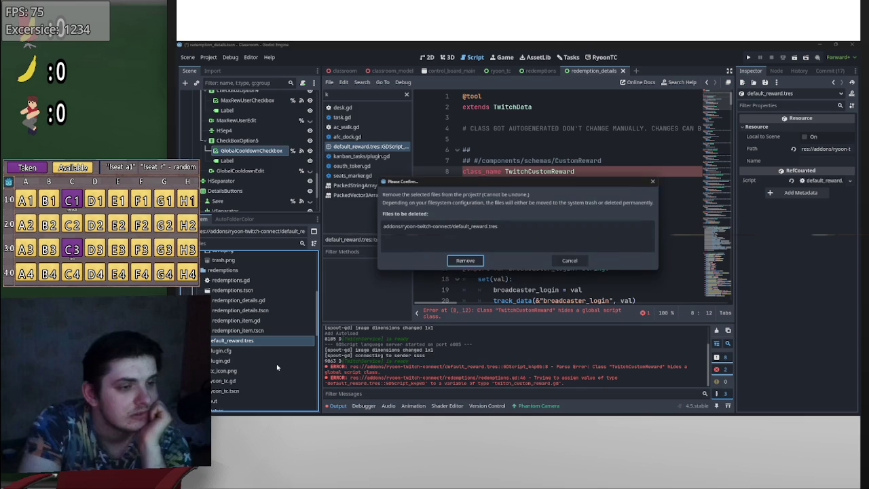
click(473, 263)
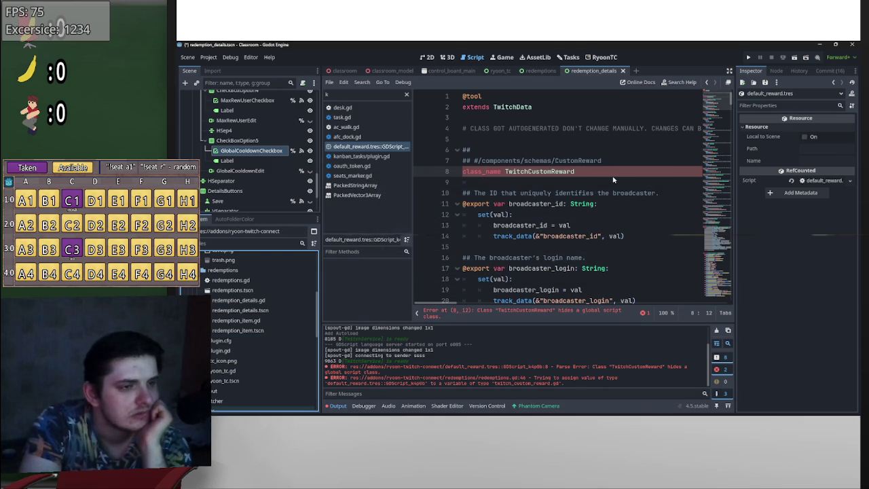
- Save redemption_item.gd and clear the output log
click(616, 176)
key(ctrl+s)
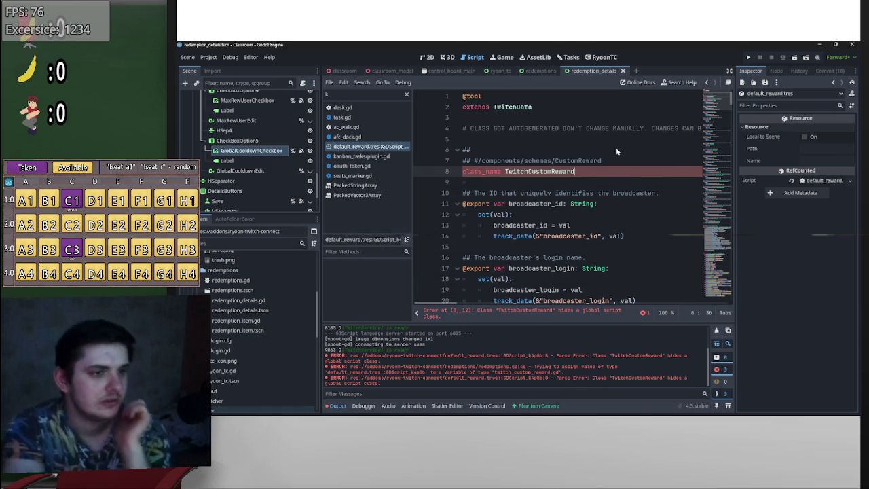
click(716, 332)
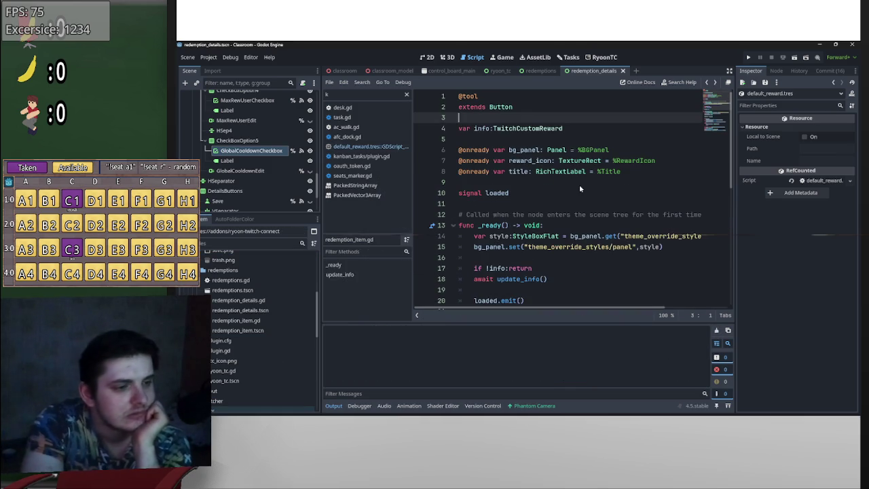
- Correct the class name's last letter to 'd'
text(s)
key(BackSpace)
text(d)
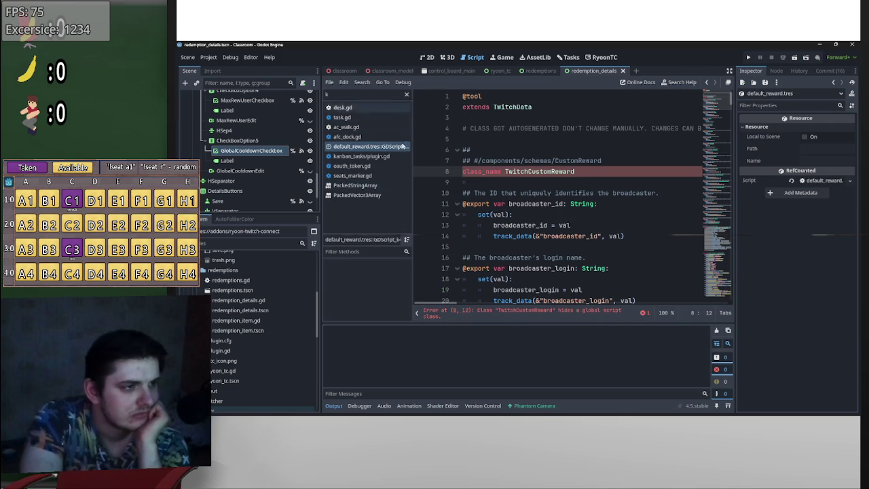
- Widen the script list and close the default_reward script, discarding its unsaved changes
mouse_move(413, 158)
mouse_down()
mouse_move(531, 171)
mouse_move(487, 171)
mouse_up()
click(435, 137)
click(435, 147)
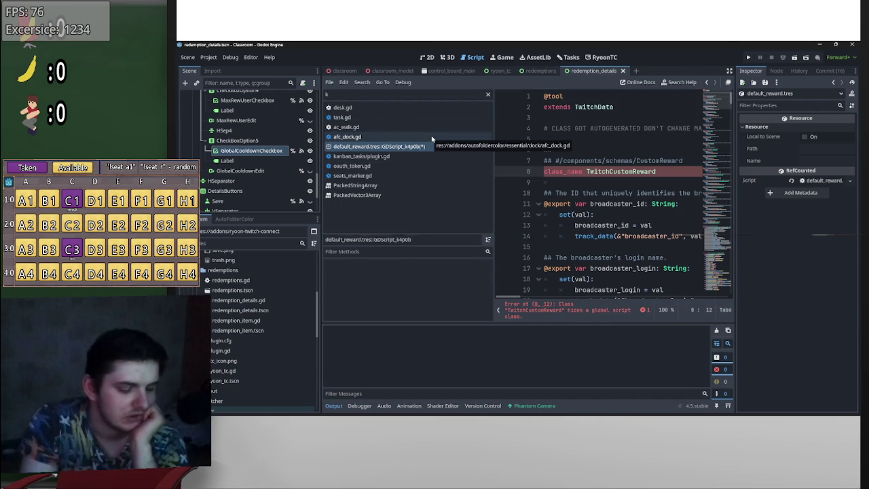
right_click(389, 146)
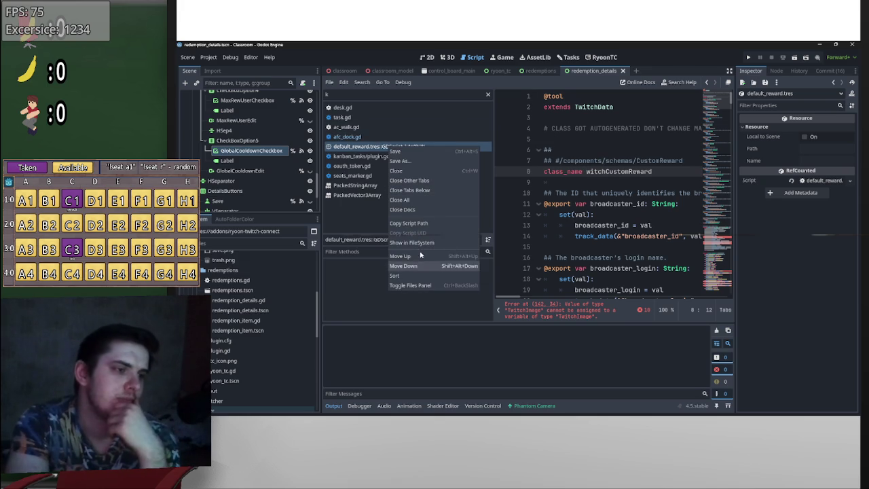
click(400, 146)
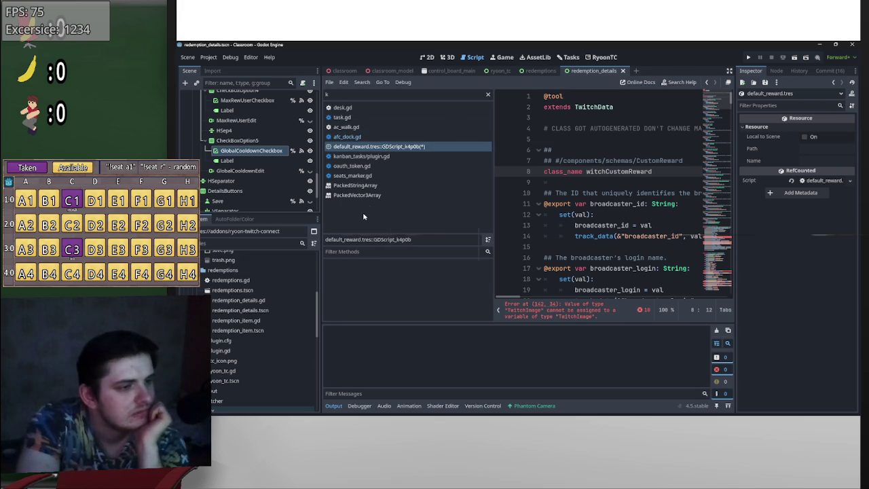
click(381, 149)
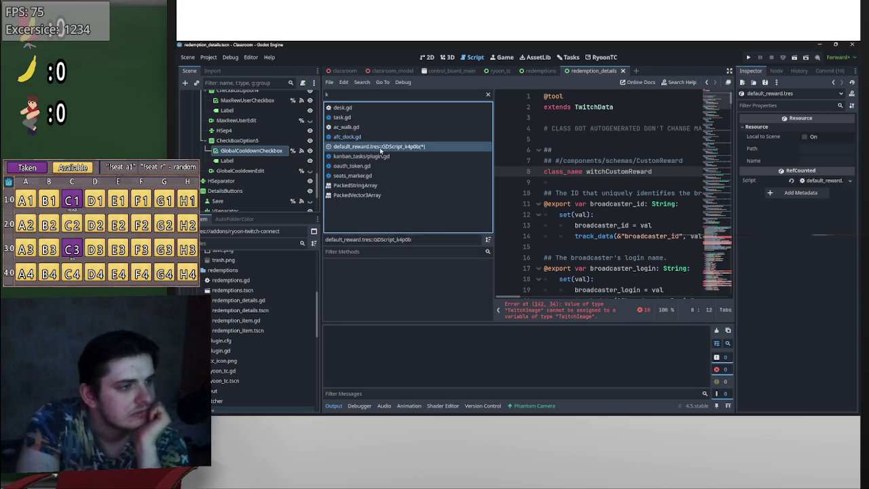
right_click(333, 149)
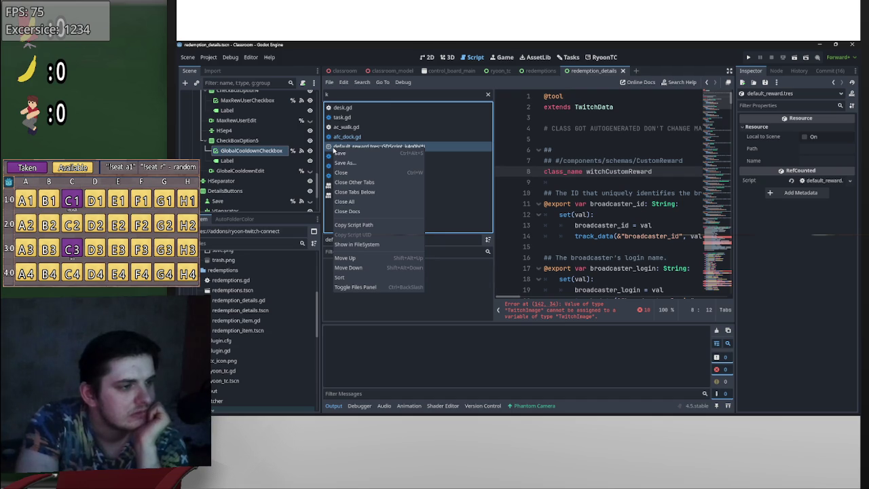
click(366, 245)
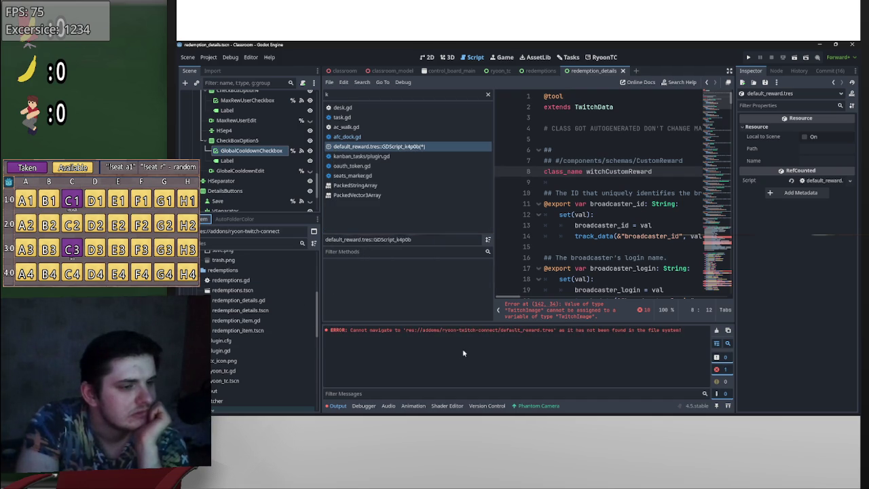
right_click(370, 147)
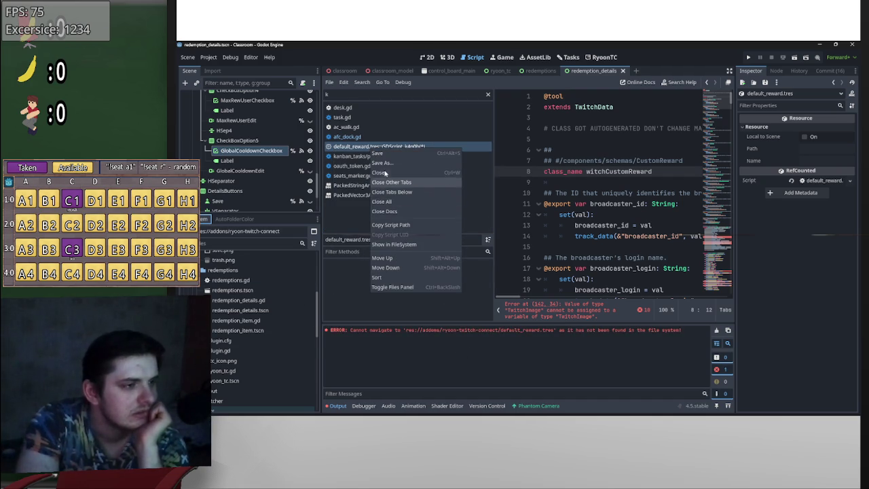
click(397, 173)
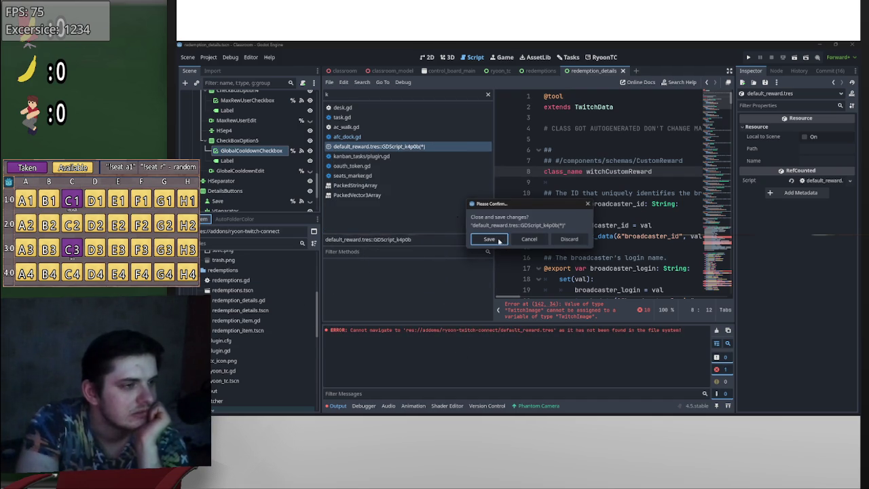
click(570, 239)
- Browse redemption_item.gd, then the redemptions and redemption_details scripts
click(715, 330)
click(625, 225)
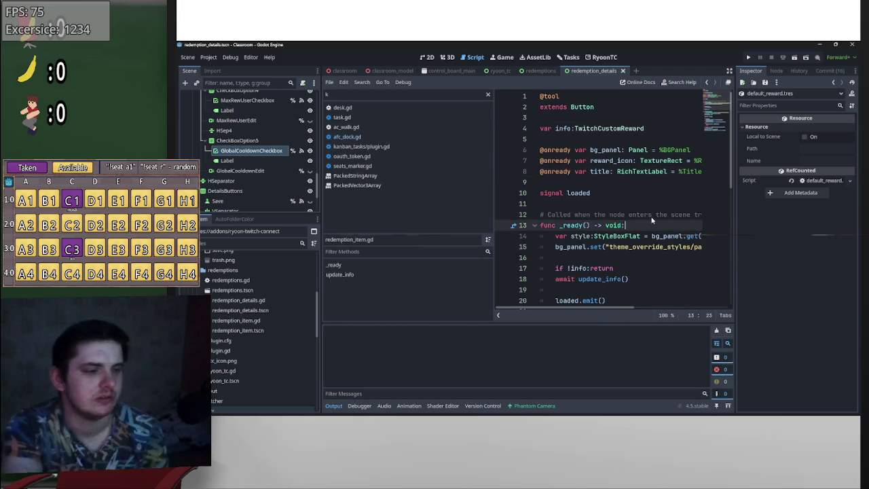
scroll(229, 310, up, 5)
scroll(228, 310, up, 3)
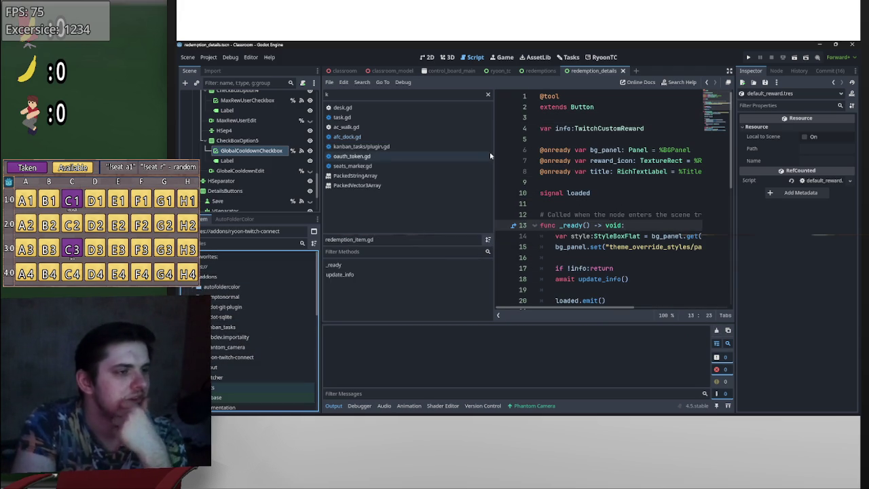
click(541, 71)
scroll(578, 246, down, 3)
scroll(579, 246, up, 3)
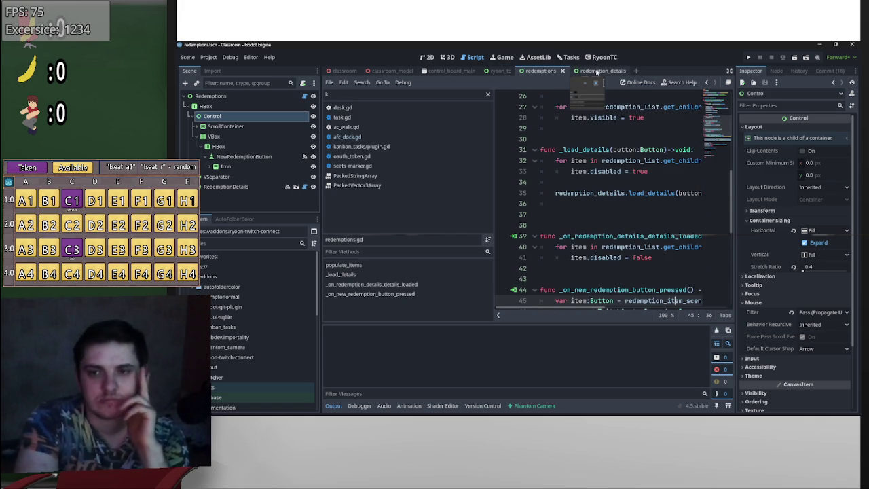
click(598, 72)
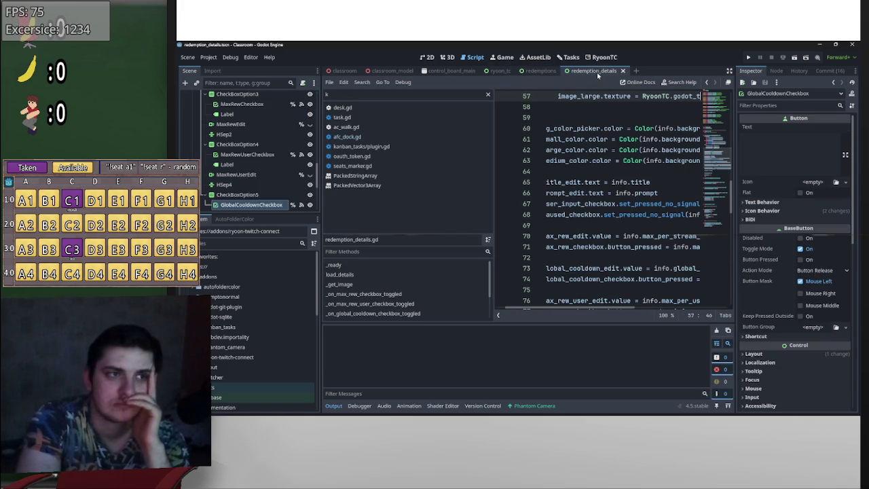
scroll(607, 246, down, 5)
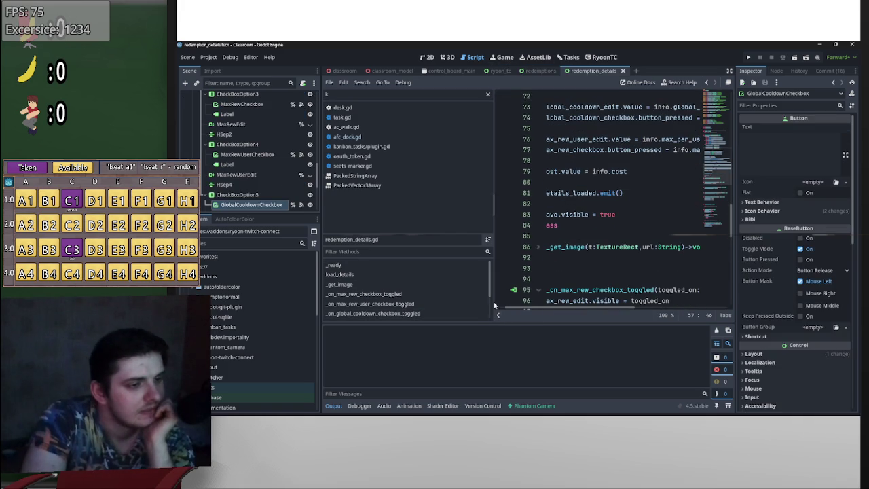
- Narrow the script list and return to redemptions.gd with the caret on empty line 47
mouse_move(496, 304)
mouse_down()
mouse_move(429, 316)
mouse_move(424, 326)
mouse_up()
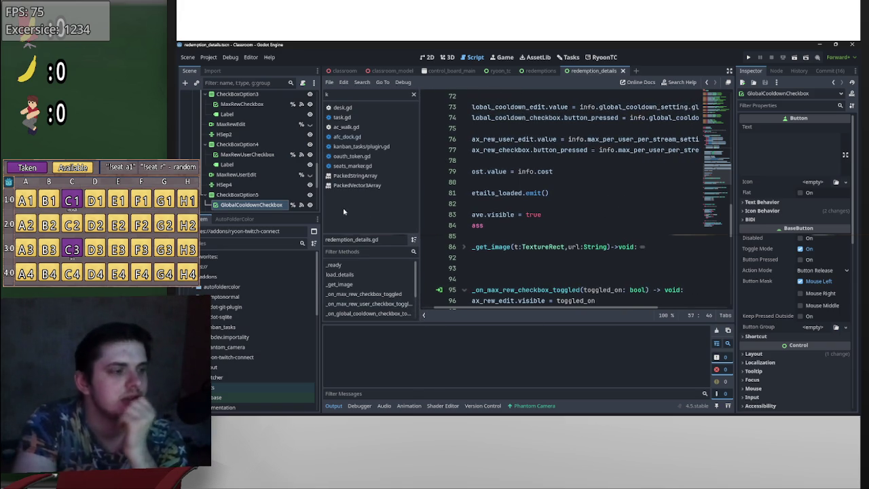
scroll(475, 221, down, 15)
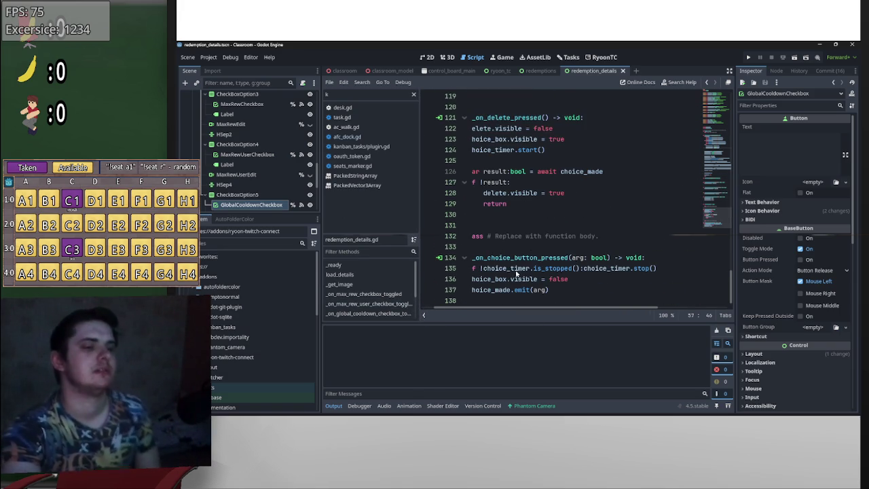
scroll(526, 272, up, 3)
scroll(547, 306, left, 2)
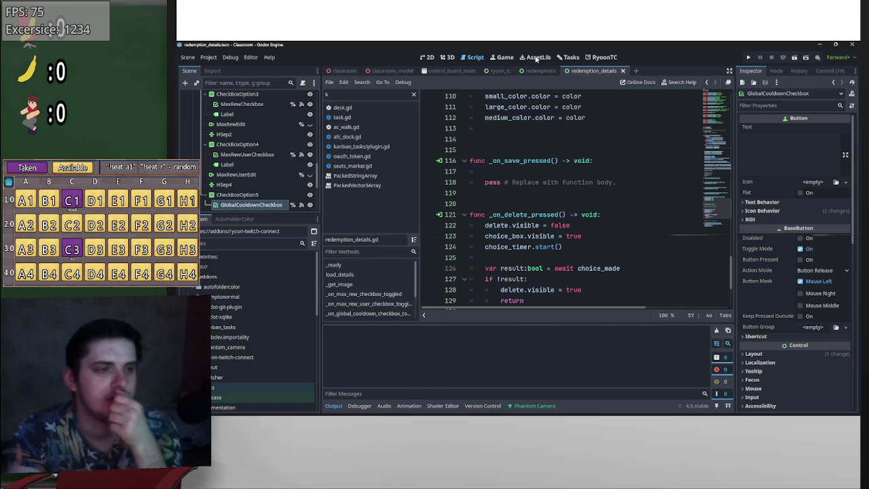
click(544, 71)
scroll(564, 202, down, 1)
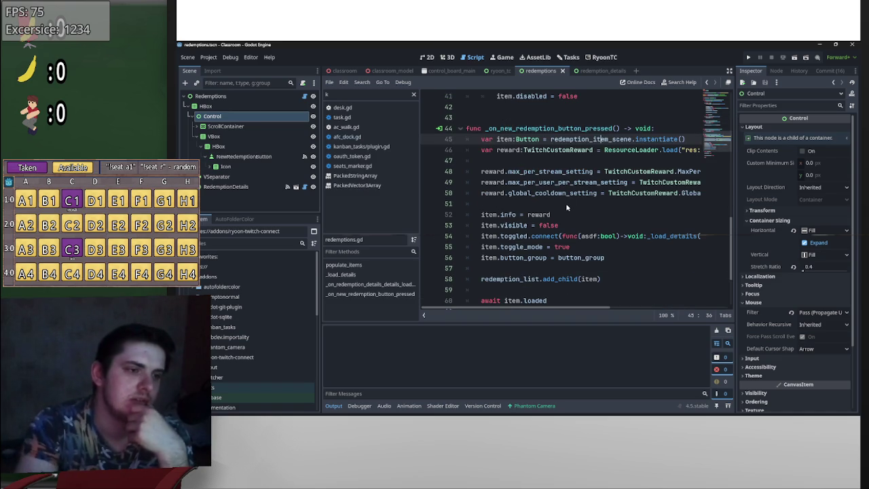
scroll(571, 224, up, 2)
click(588, 230)
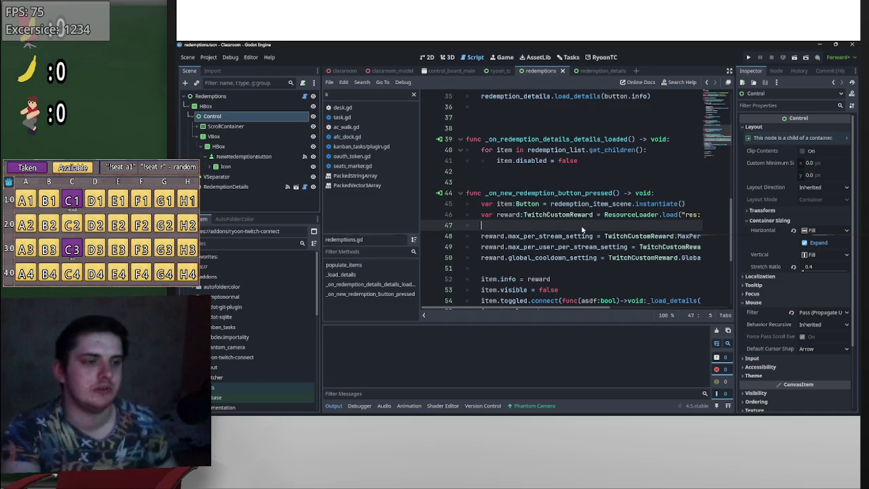
- Add a line reward.title = "" below the reward declaration
key(Return)
key(Return)
key(Up)
key(Up)
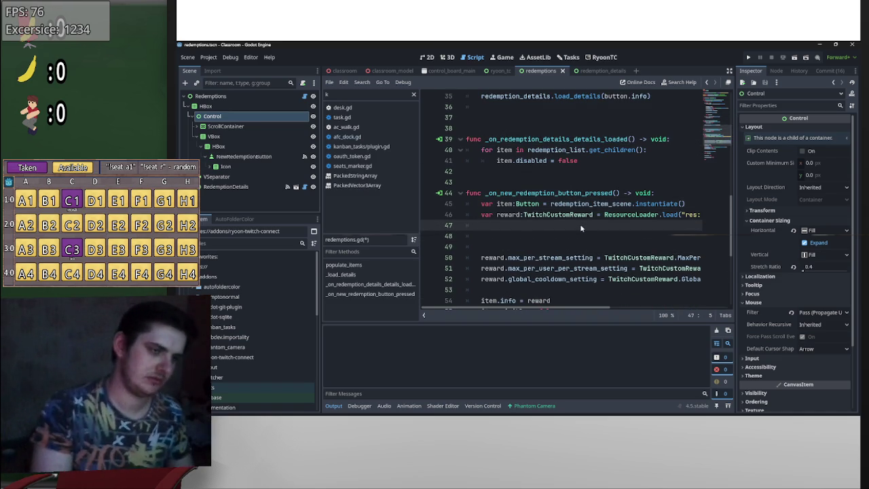
key(Return)
text(reward)
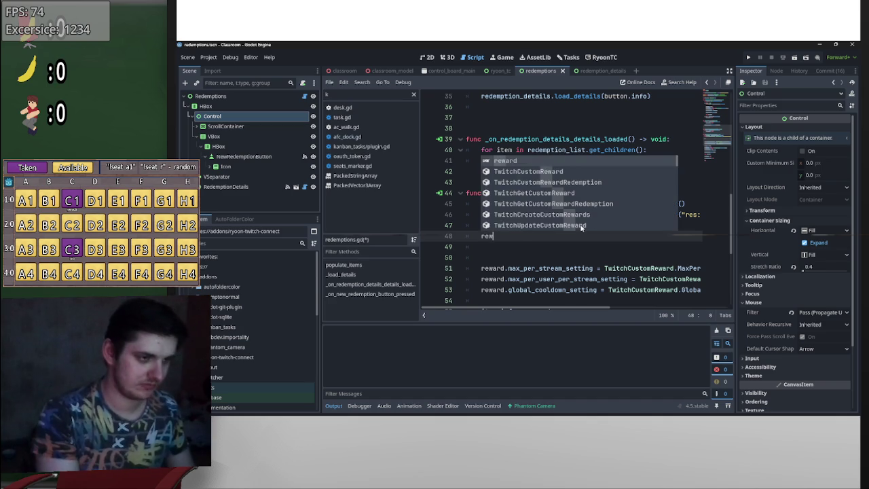
key(Escape)
text(.t)
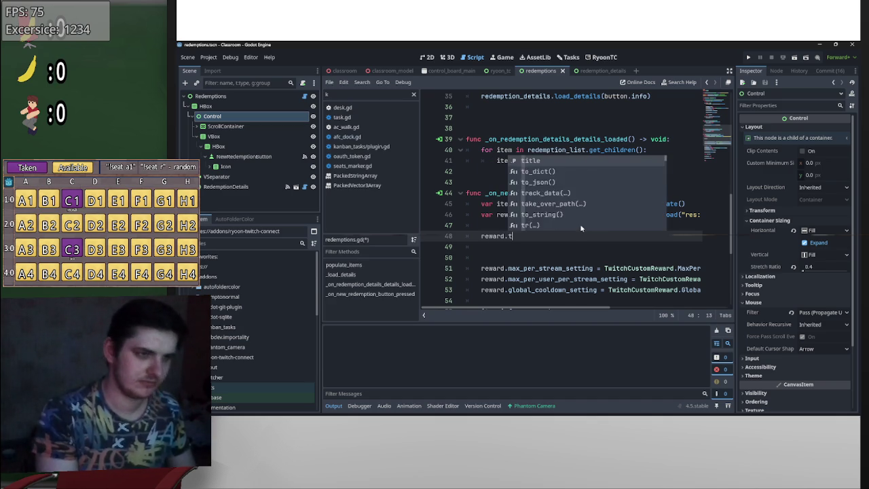
text(itle = ")
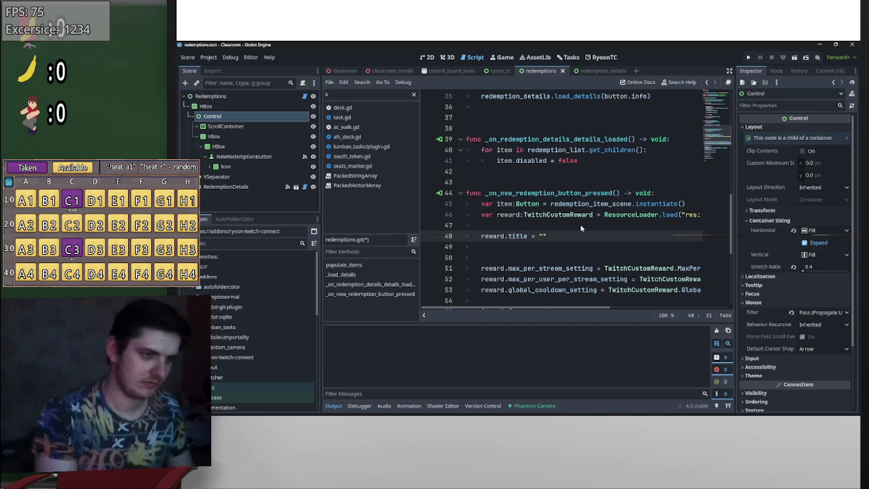
click(550, 249)
text(re)
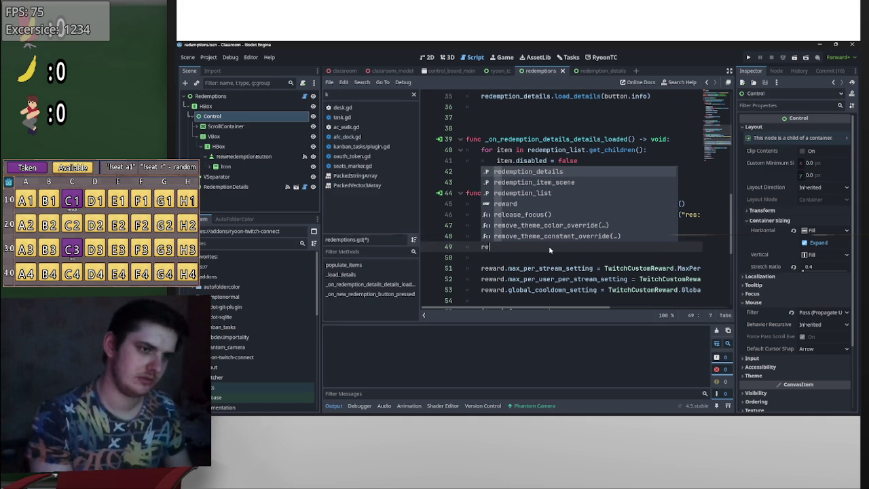
key(Escape)
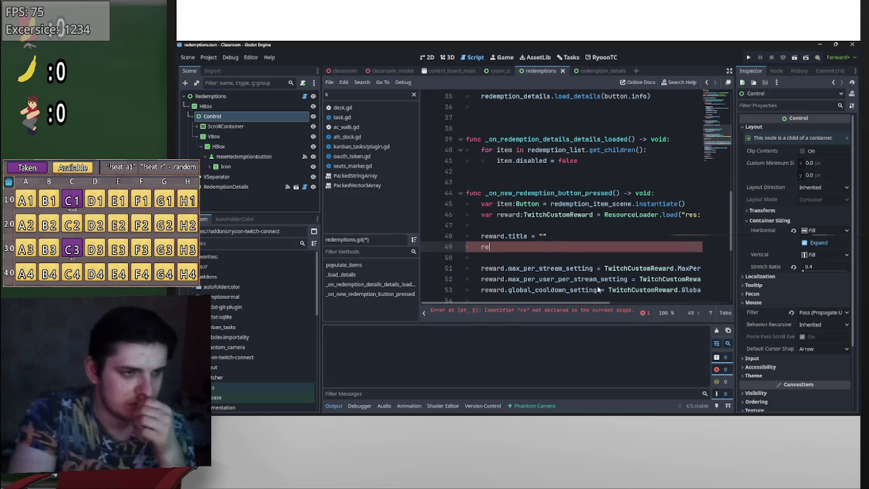
scroll(544, 292, right, 5)
scroll(516, 296, left, 5)
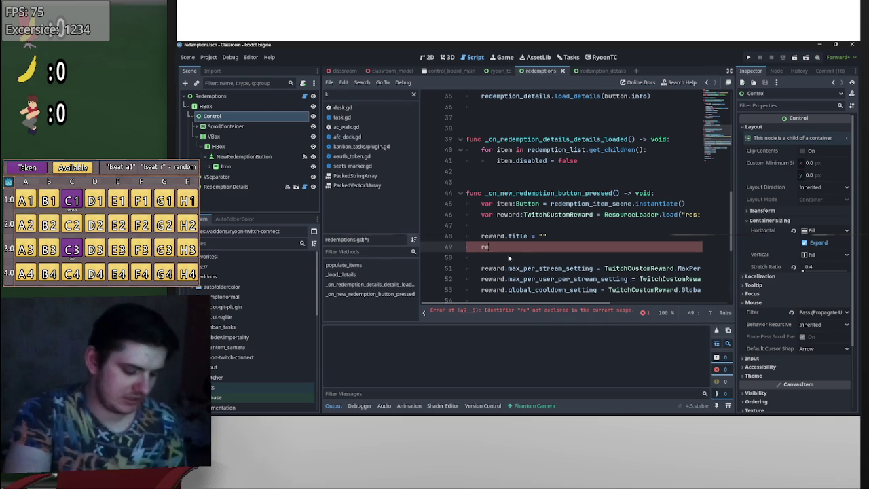
key(BackSpace)
key(BackSpace)
drag(604, 215, 745, 212)
key(BackSpace)
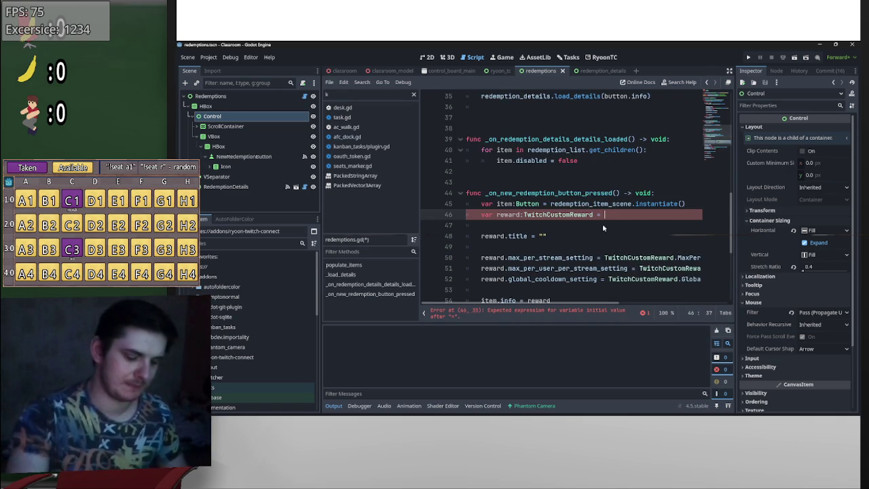
- Replace ResourceLoader.load(...) on line 46 with TwitchCustomReward.create( and break onto a new line
key(BackSpace)
text(.cre)
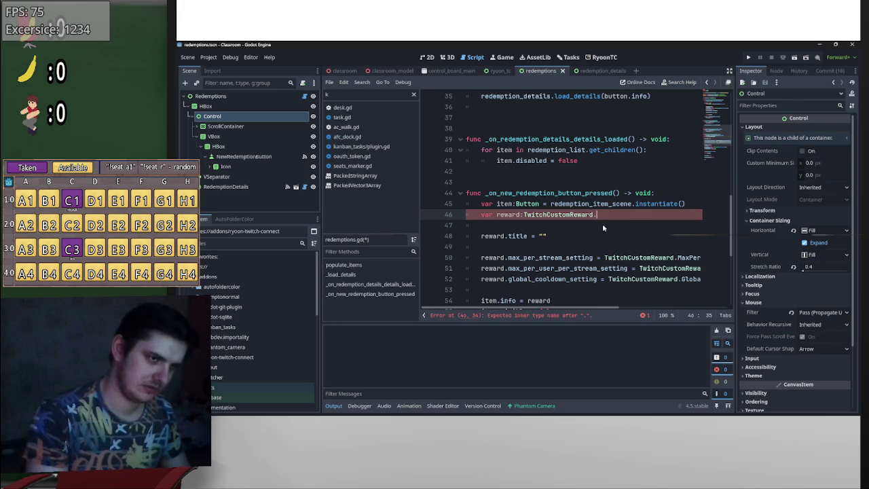
text(=)
key(End)
text(create()
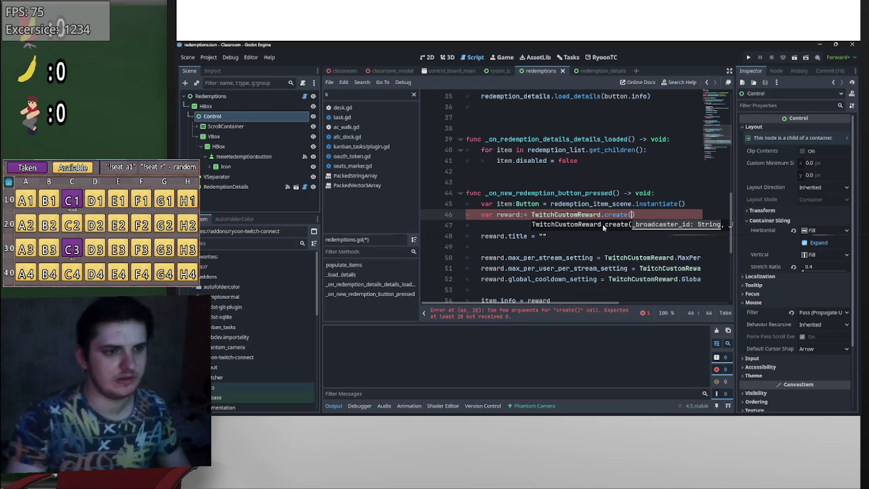
key(Return)
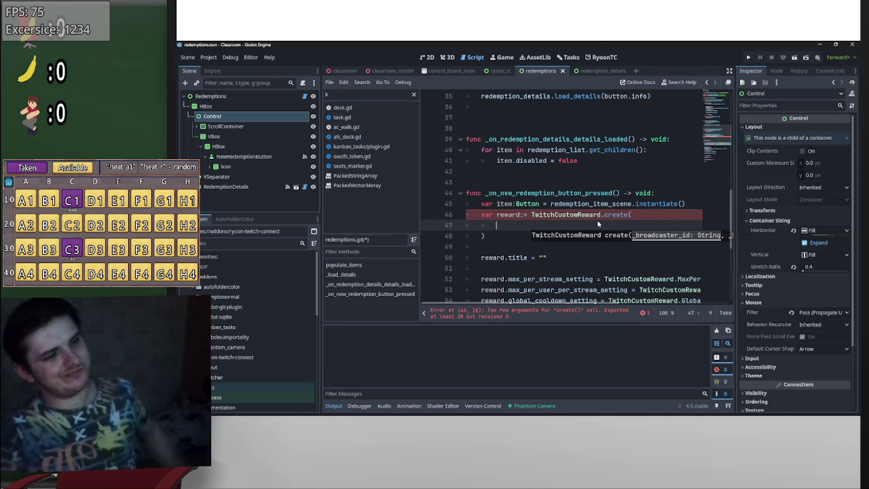
scroll(611, 220, up, 10)
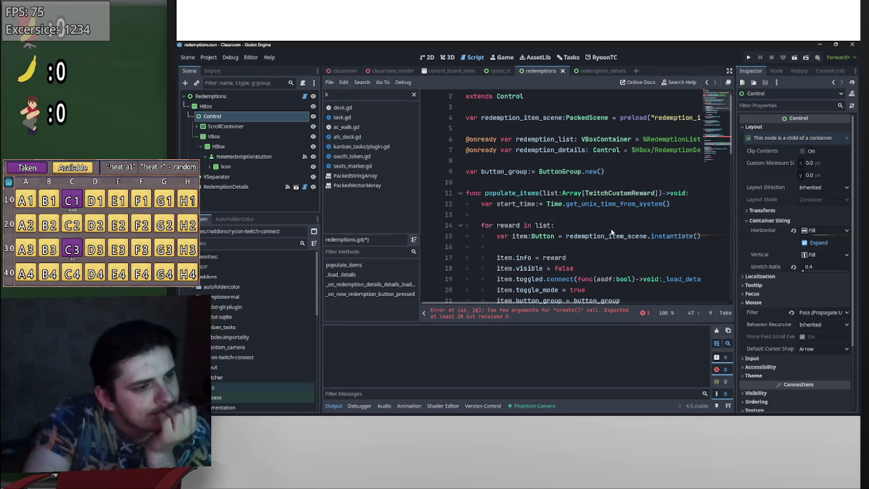
scroll(608, 230, down, 2)
scroll(606, 231, up, 2)
scroll(606, 232, up, 1)
scroll(607, 232, down, 9)
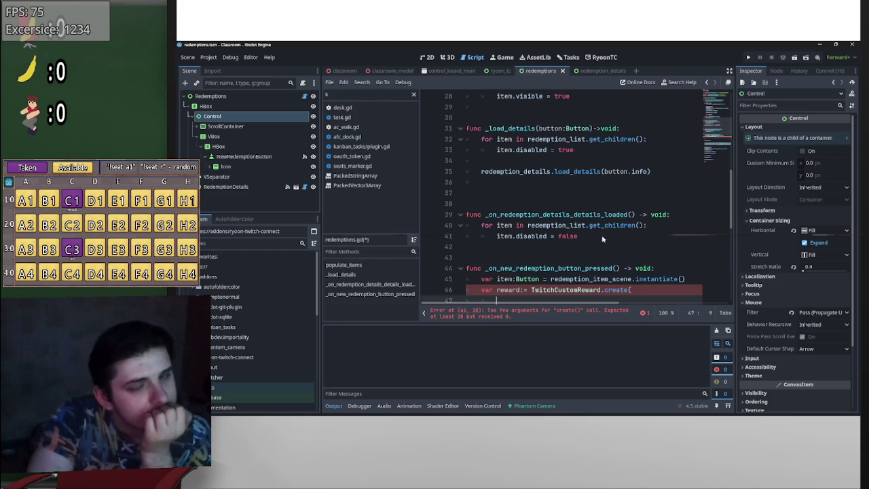
scroll(602, 238, down, 4)
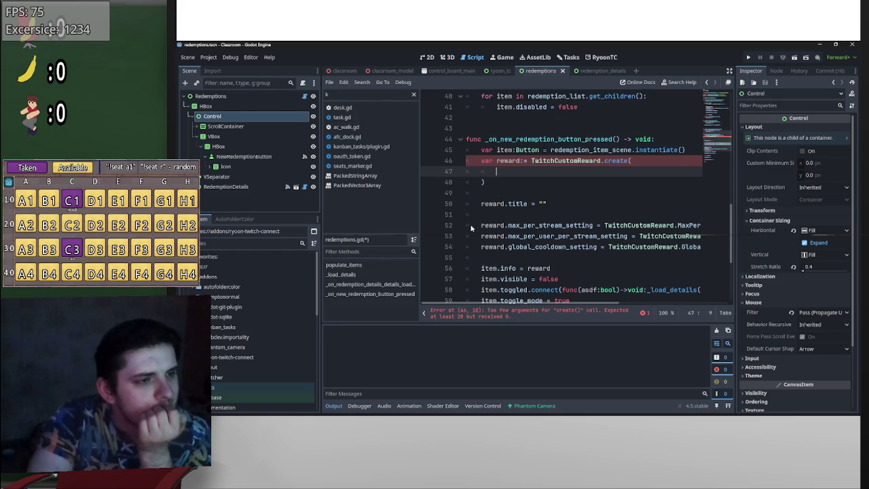
scroll(475, 231, up, 9)
scroll(487, 237, down, 6)
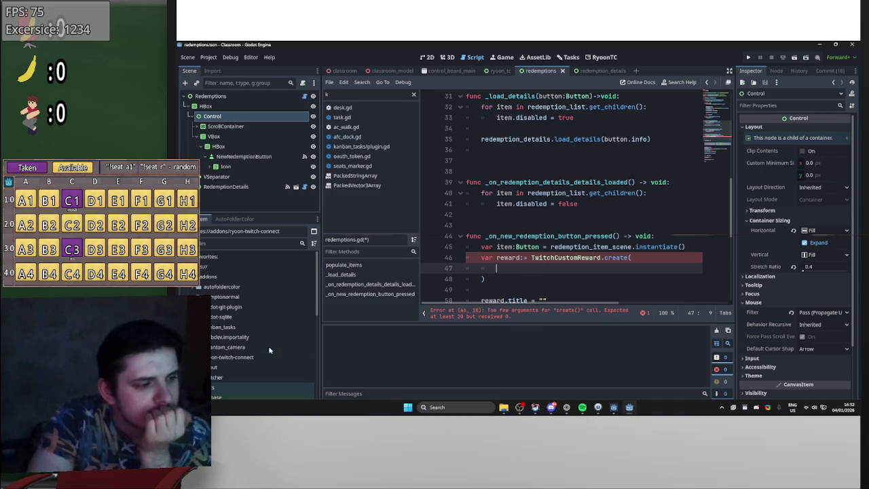
scroll(299, 320, down, 10)
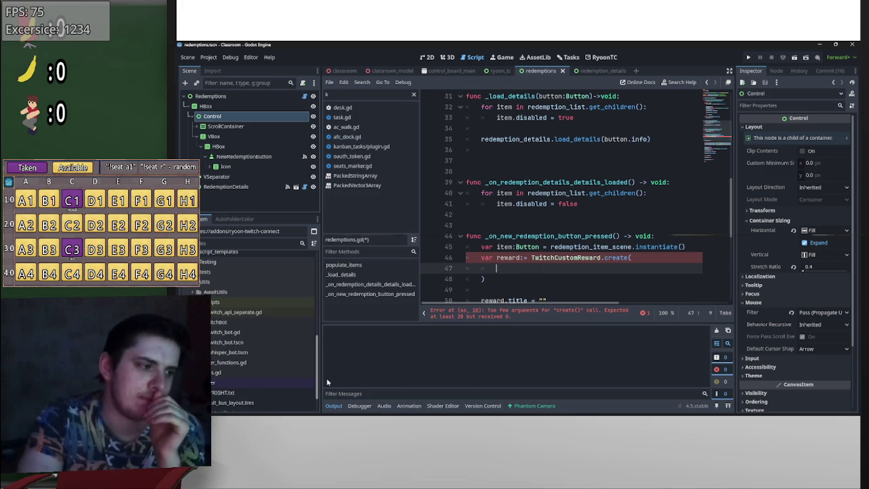
drag(323, 383, 324, 396)
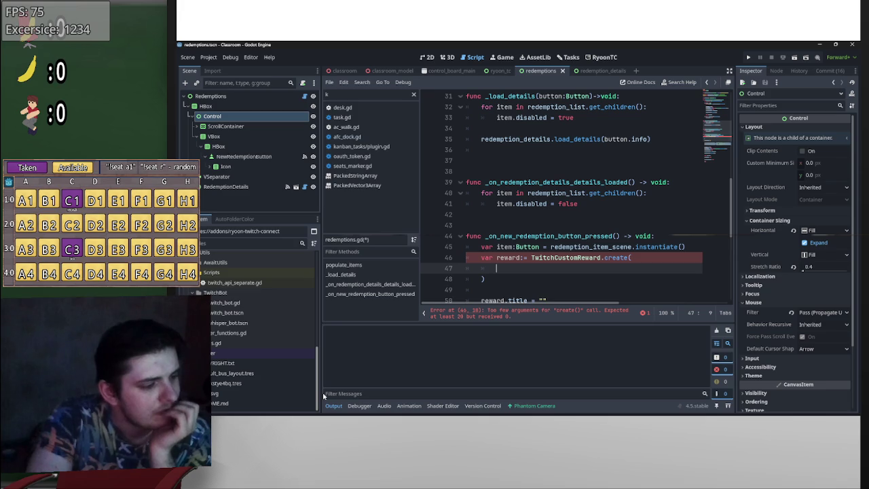
drag(317, 383, 317, 202)
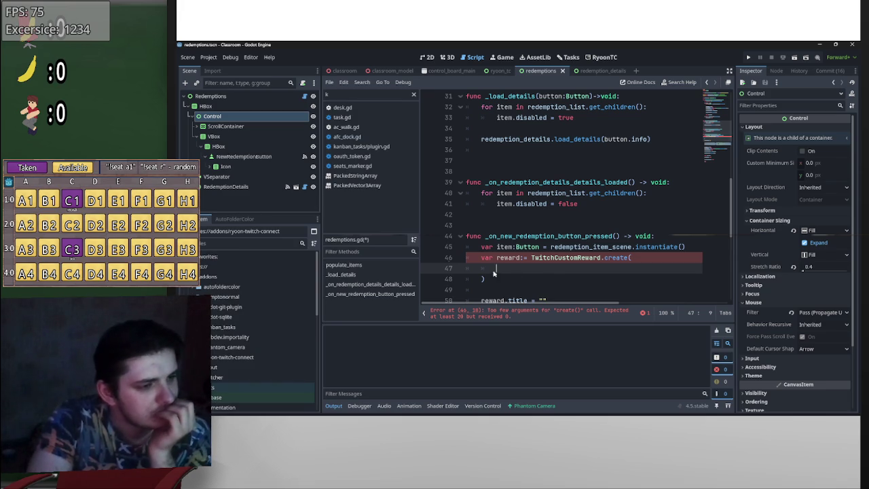
scroll(447, 258, down, 3)
mouse_move(584, 411)
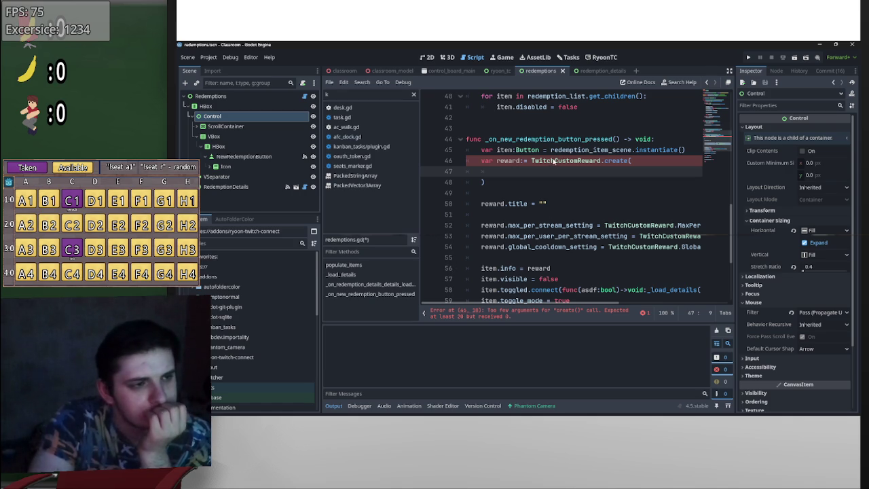
mouse_move(601, 304)
mouse_down()
mouse_move(646, 310)
mouse_move(577, 304)
mouse_up()
scroll(567, 237, up, 4)
scroll(566, 237, up, 9)
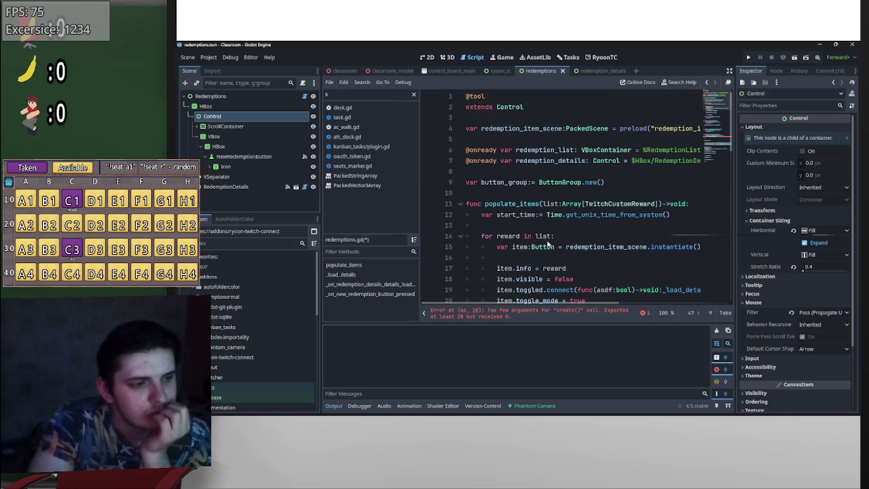
scroll(601, 257, down, 3)
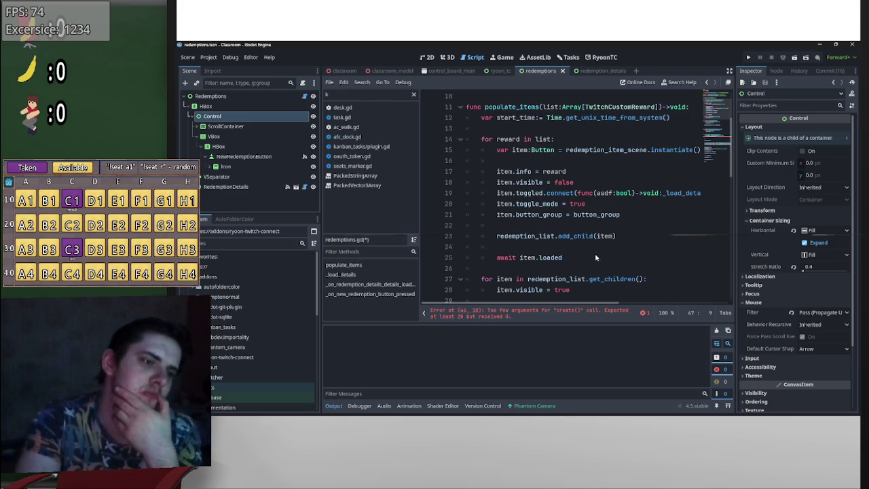
scroll(602, 257, up, 3)
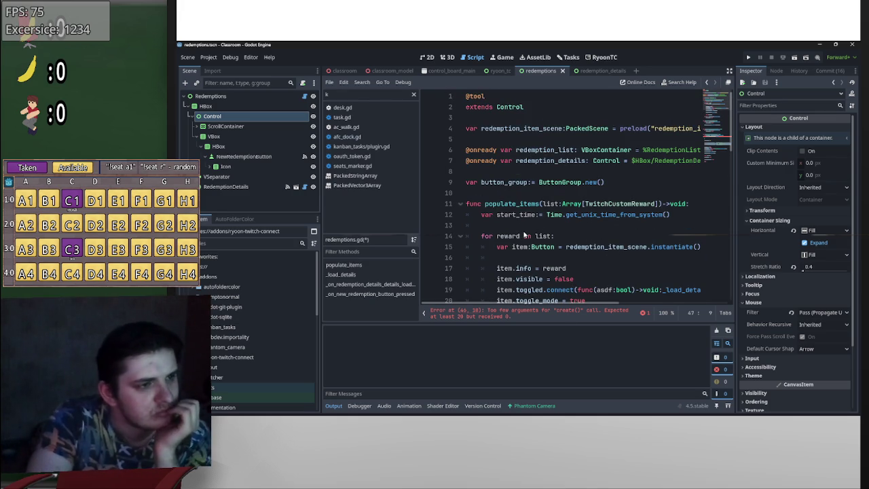
- Switch to ryoon_tc.gd and unfold its _ready() function
click(497, 71)
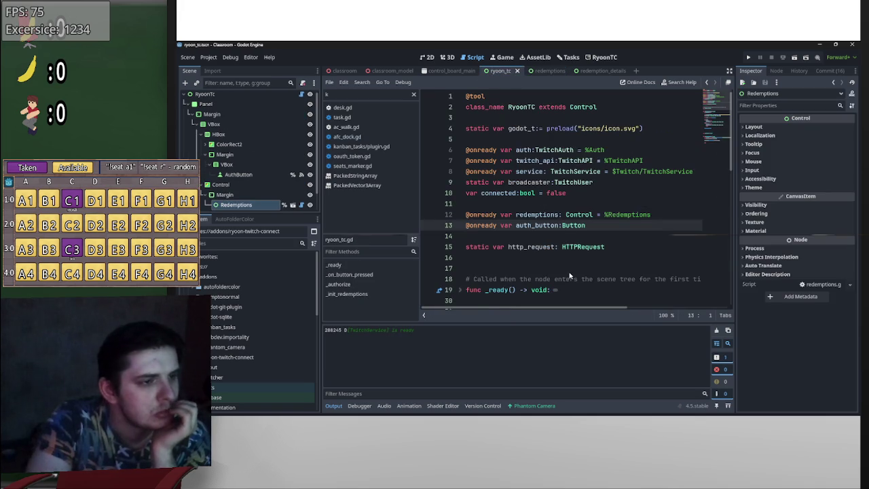
click(556, 290)
scroll(556, 278, down, 3)
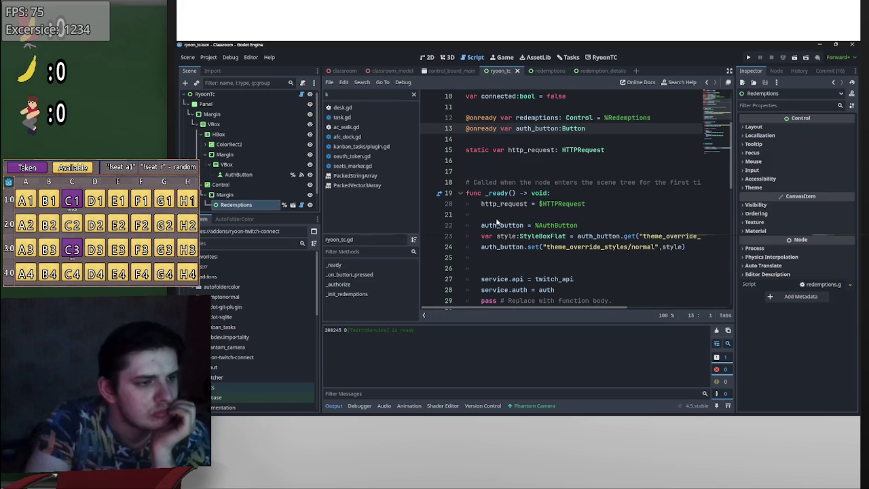
- Unfold _authorize() to show the broadcaster-user and custom-reward fetching code
mouse_move(564, 205)
scroll(599, 213, down, 1)
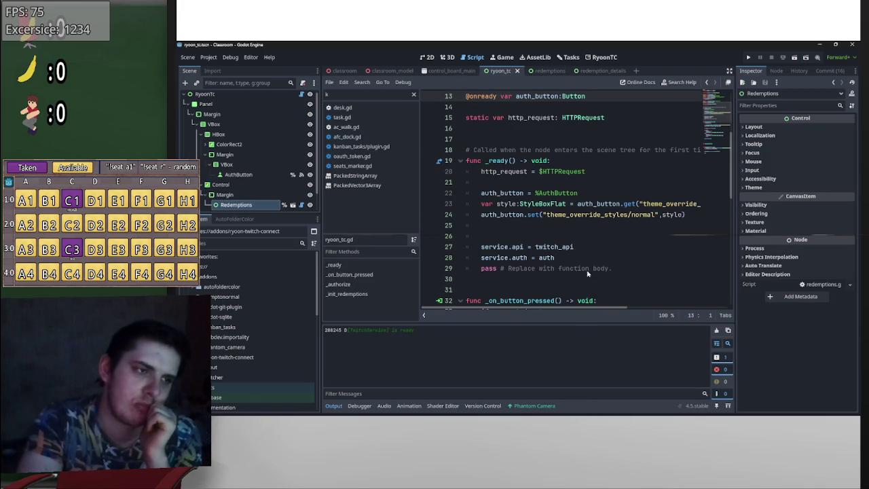
scroll(600, 279, down, 3)
scroll(569, 241, down, 1)
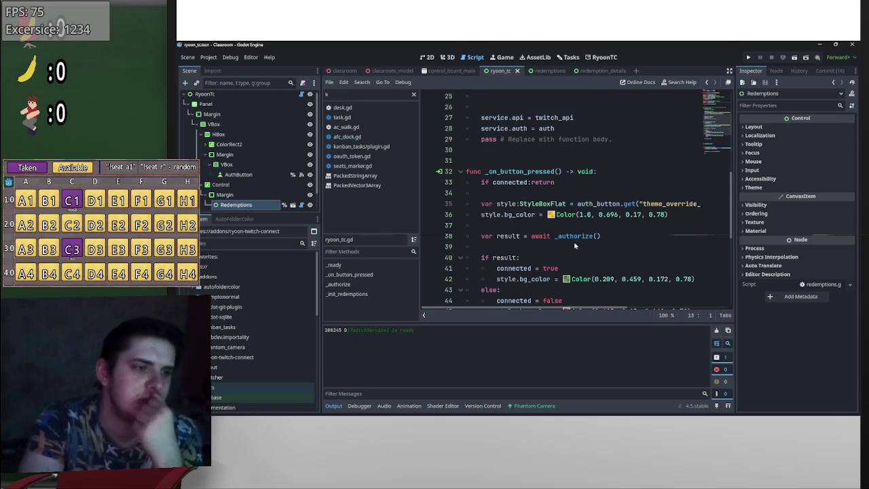
scroll(609, 249, down, 1)
scroll(603, 240, down, 2)
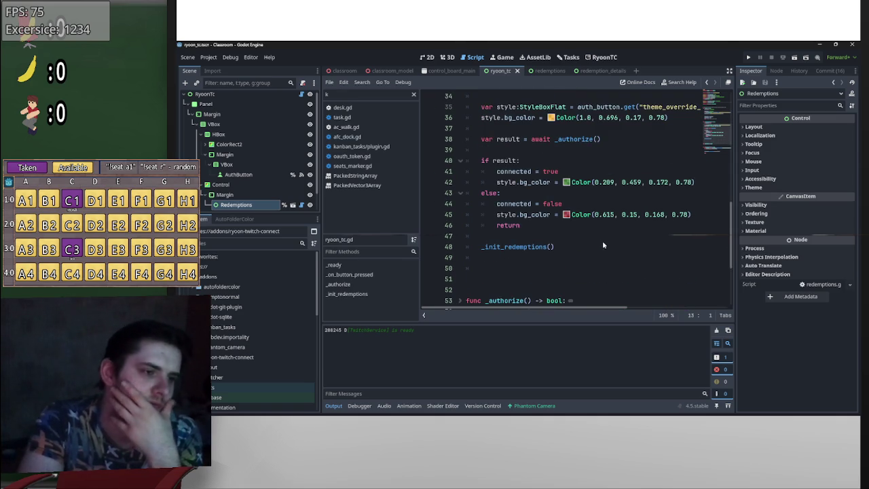
scroll(581, 258, up, 1)
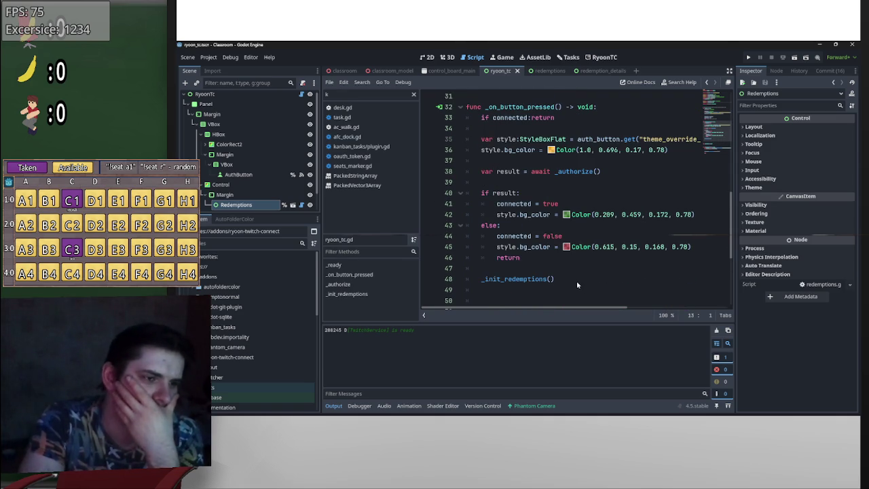
scroll(576, 279, down, 4)
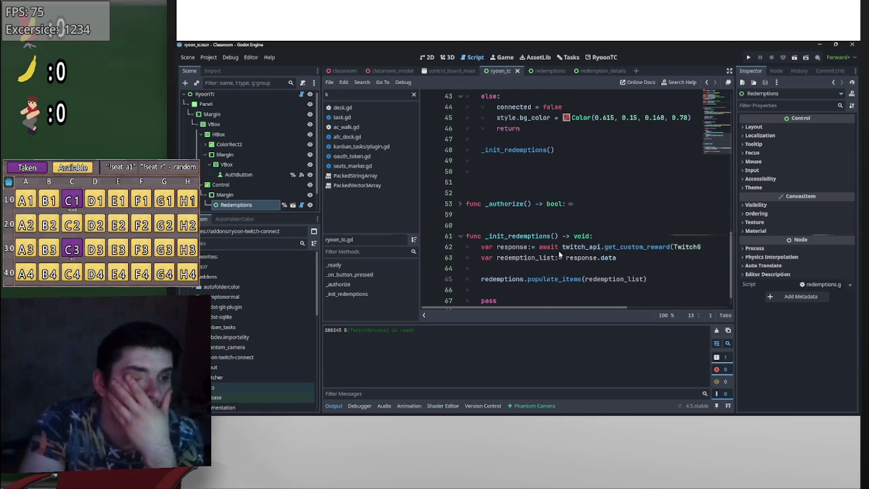
click(462, 204)
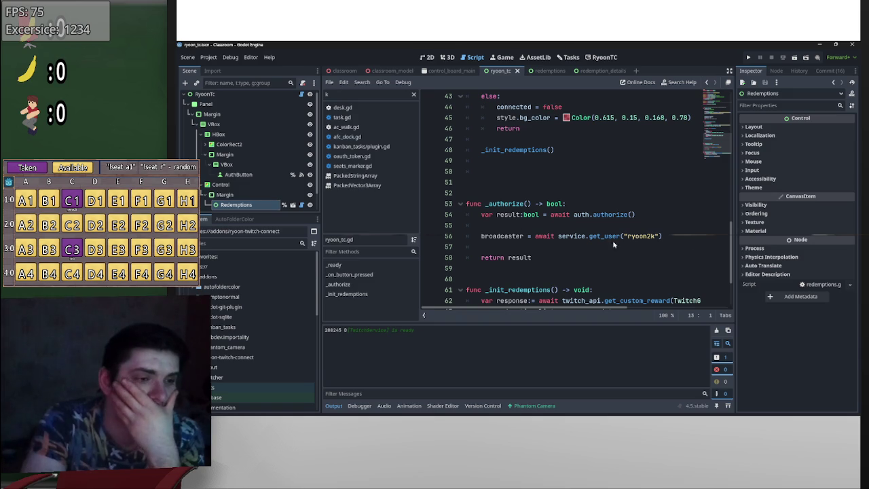
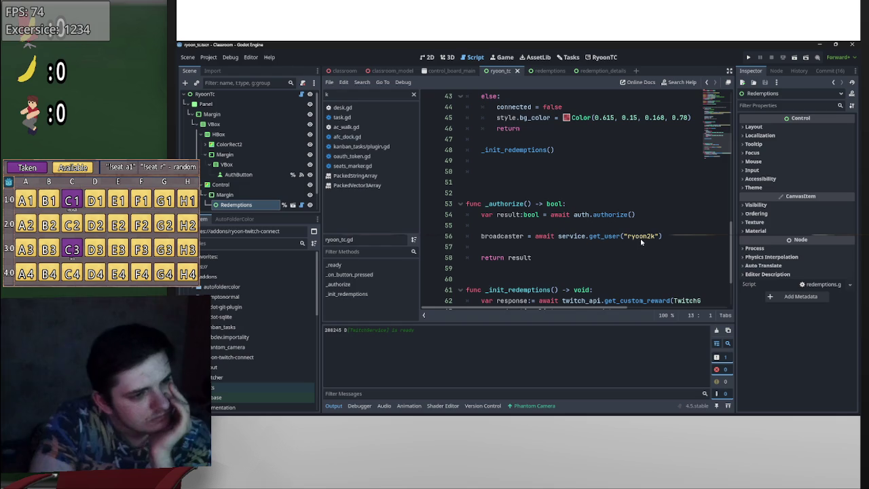
- In redemptions.gd, pass RyoonTC.broadcaster.id as the first argument of create()
scroll(619, 270, up, 4)
scroll(619, 269, up, 7)
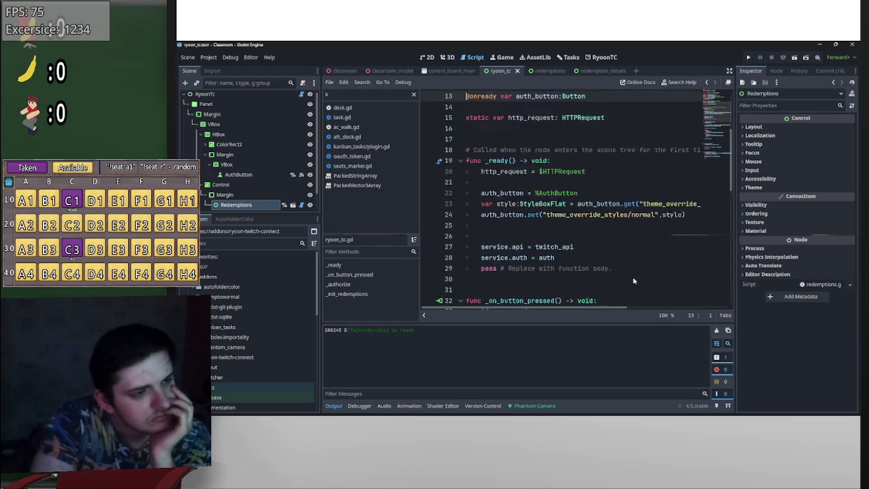
scroll(634, 280, down, 9)
scroll(636, 278, down, 2)
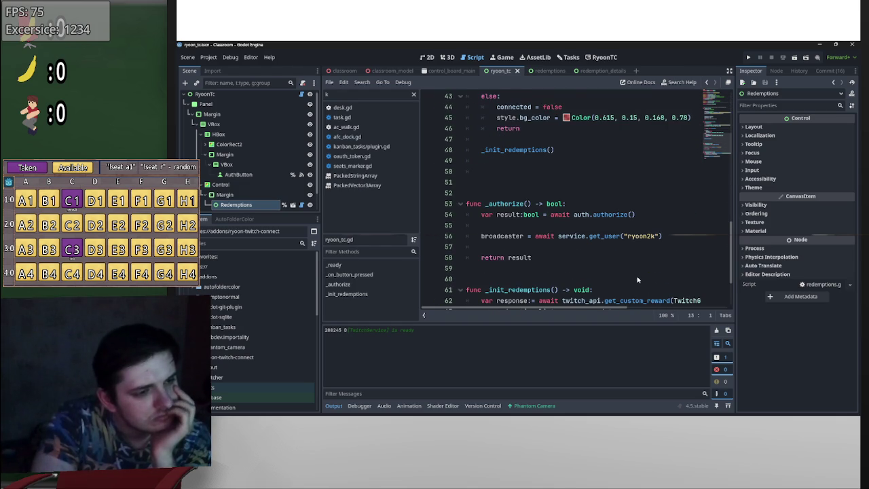
scroll(637, 279, up, 14)
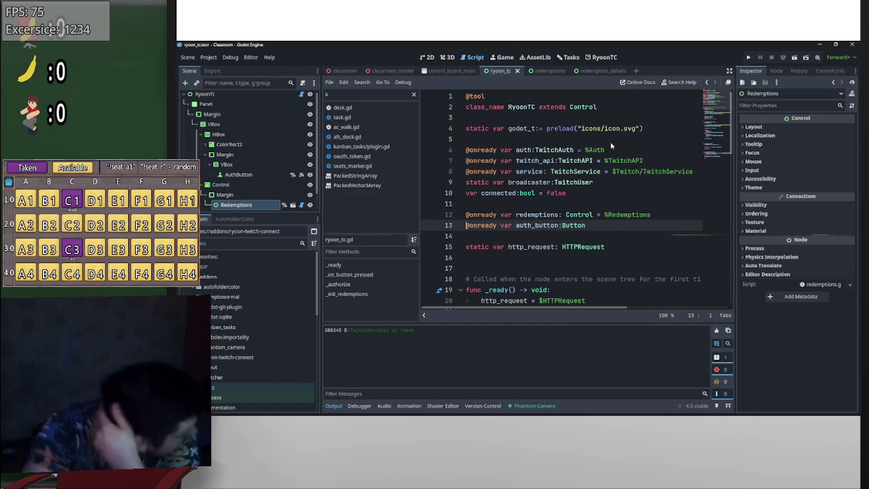
click(538, 74)
scroll(543, 187, down, 12)
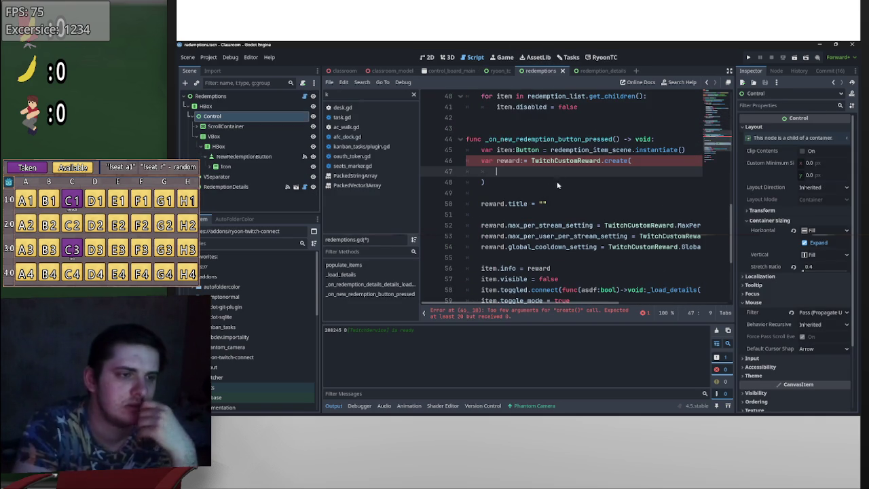
click(635, 162)
click(610, 170)
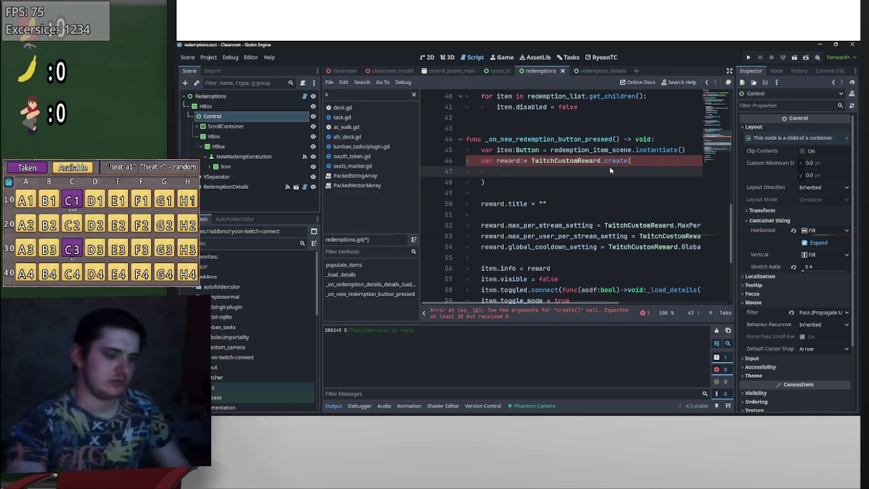
text(ry)
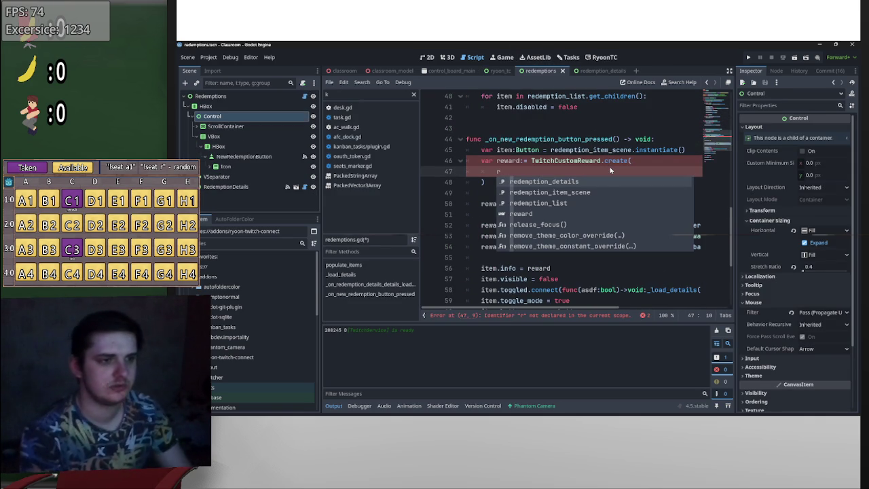
key(Return)
text(.b)
key(Return)
text(.)
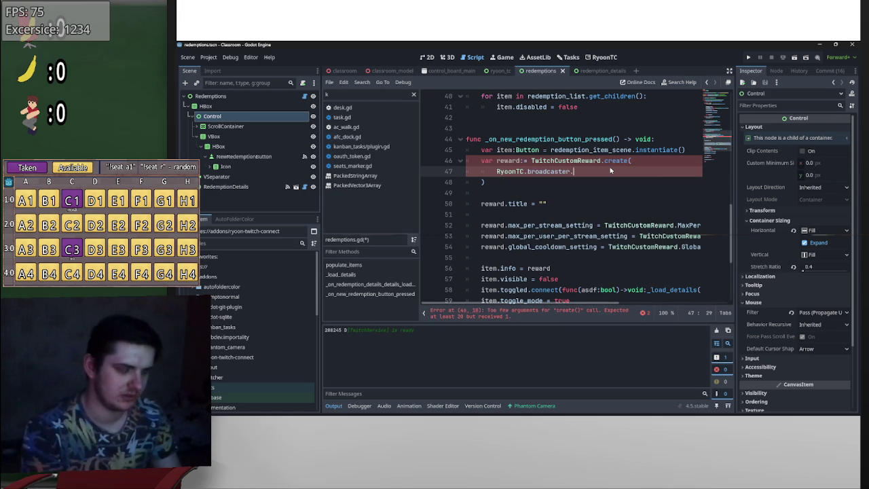
text(id)
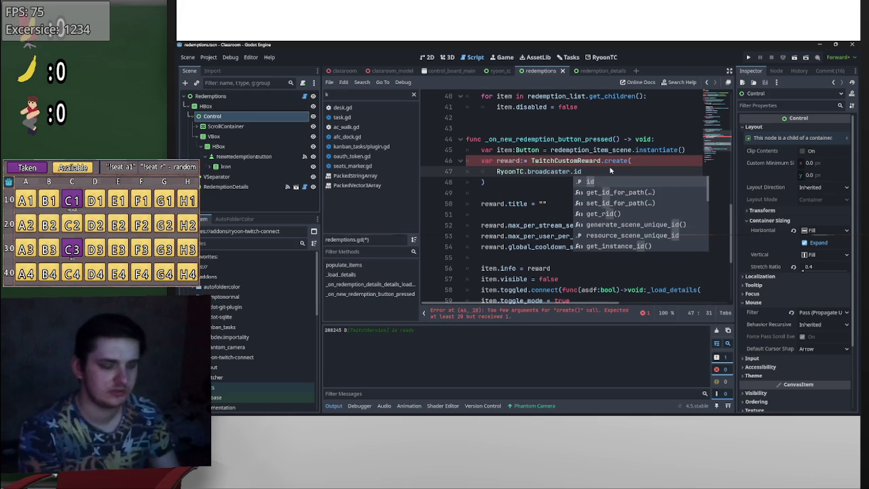
text(,)
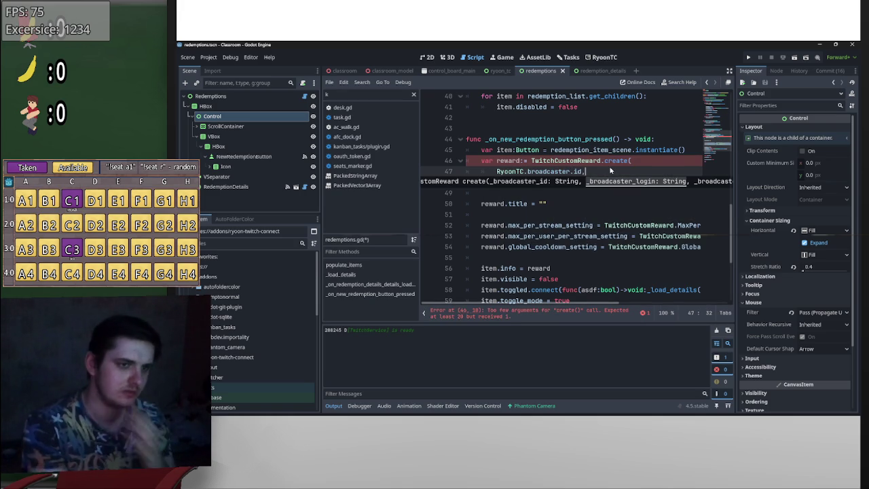
key(Return)
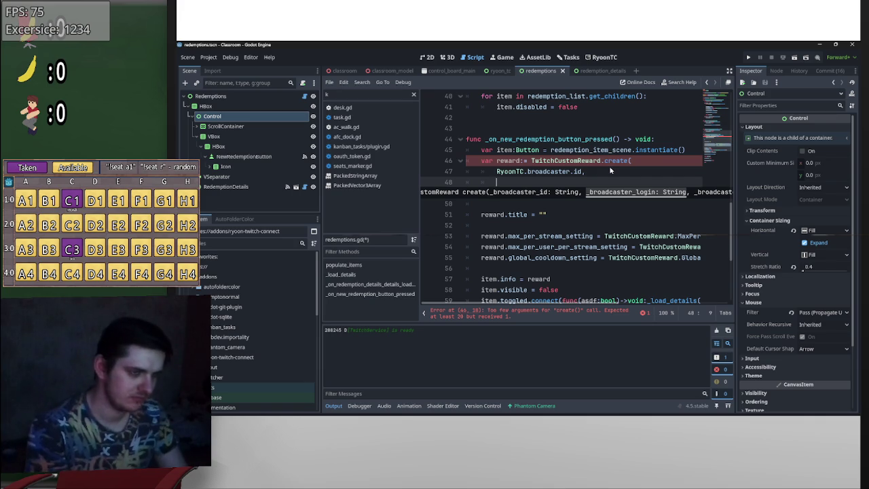
- Add RyoonTC.broadcaster.login as the next create() argument
text(Ry)
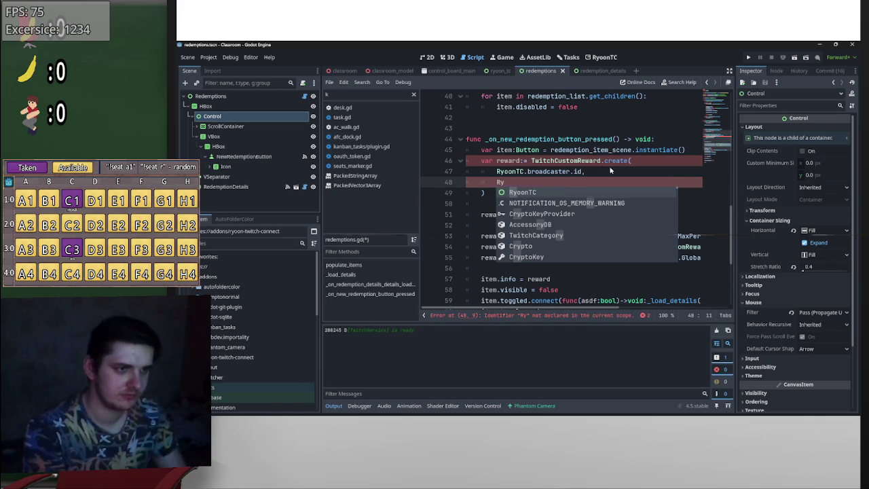
text(oonTC.broadcaster.,)
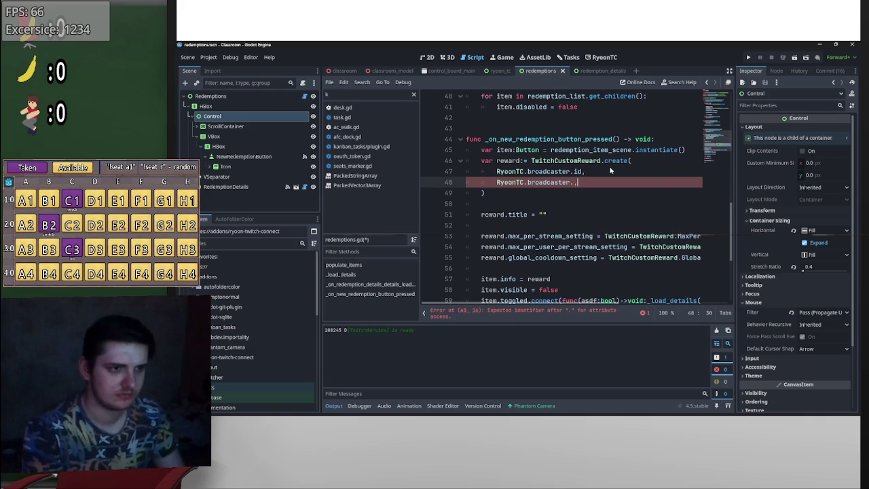
key(BackSpace)
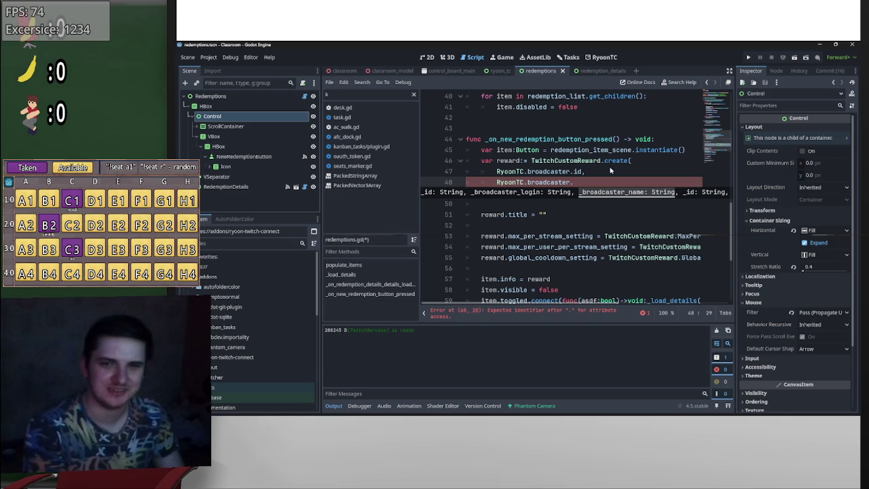
text(login,)
key(Return)
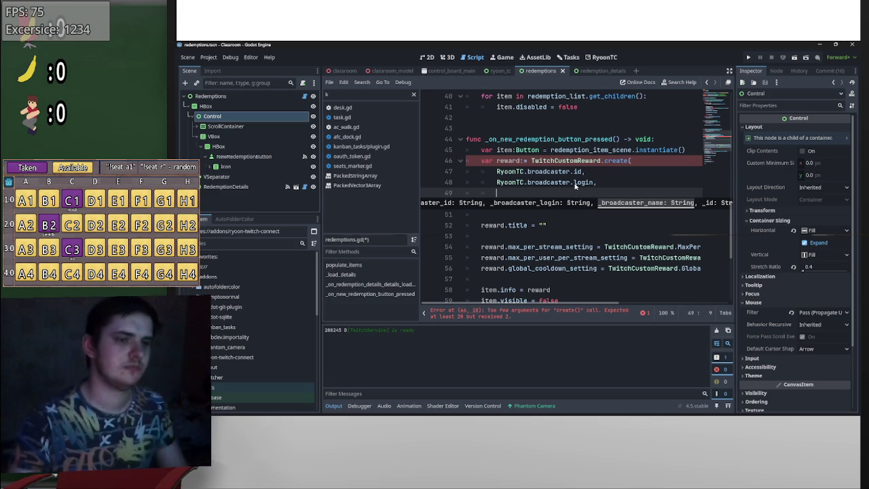
- Add RyoonTC.broadcaster.display_name as the third create() argument
text(RyoonTC.)
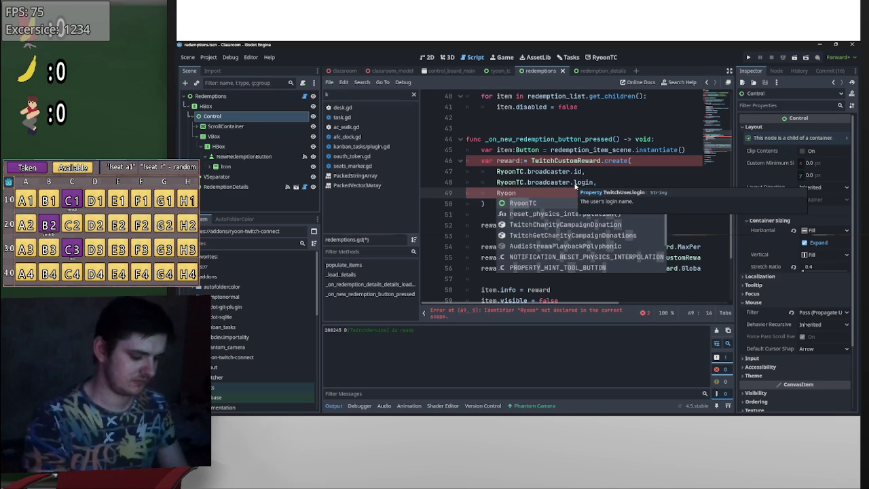
text(broadcaster)
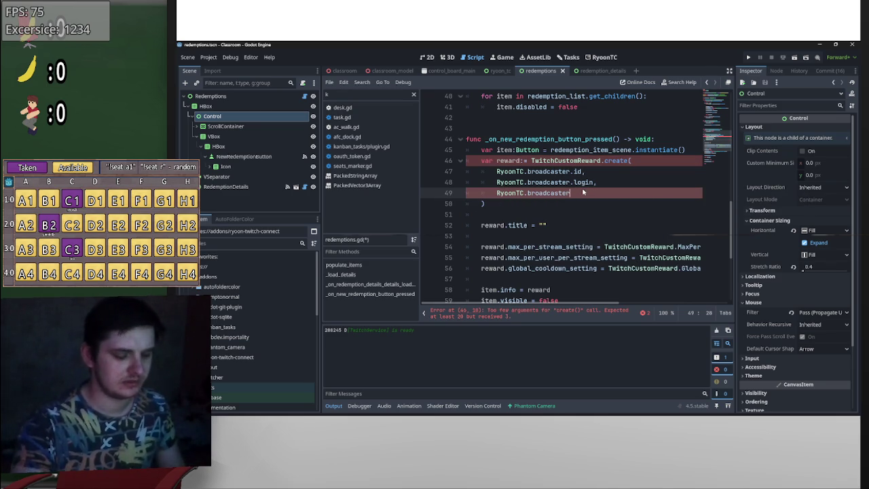
text(.)
mouse_move(584, 193)
mouse_down()
mouse_move(494, 185)
mouse_move(495, 192)
mouse_move(496, 171)
mouse_up()
click(588, 193)
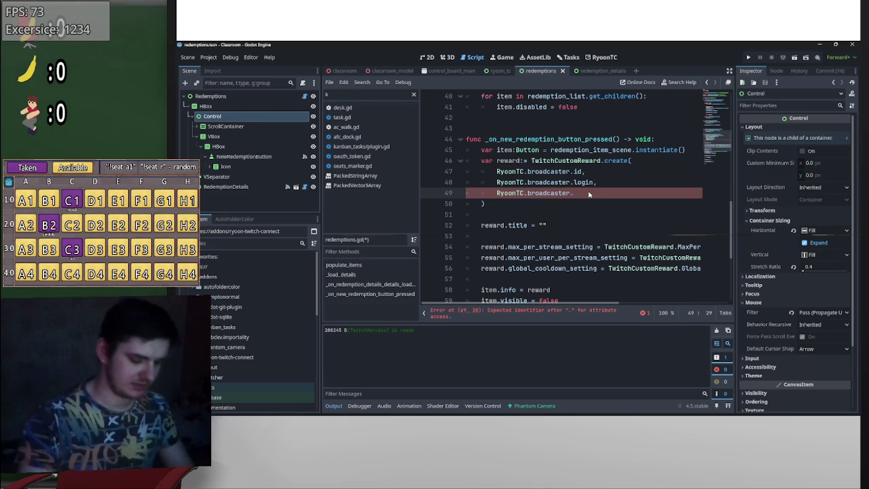
text(di)
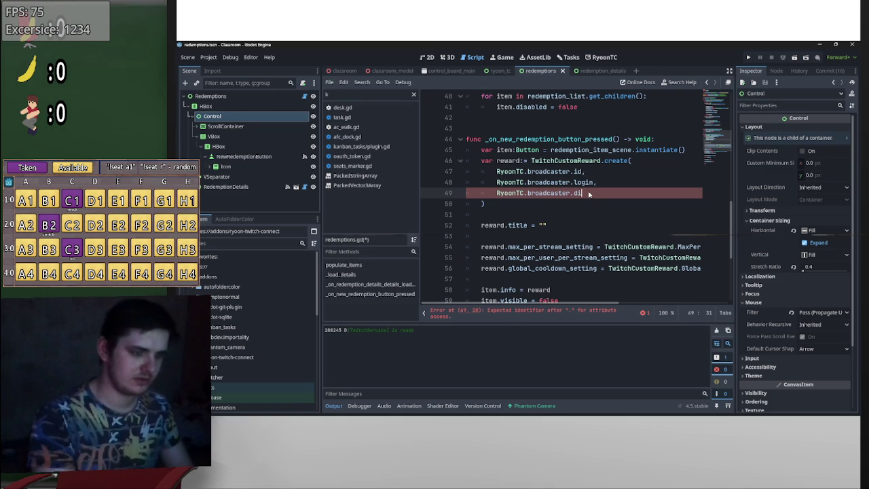
key(BackSpace)
key(BackSpace)
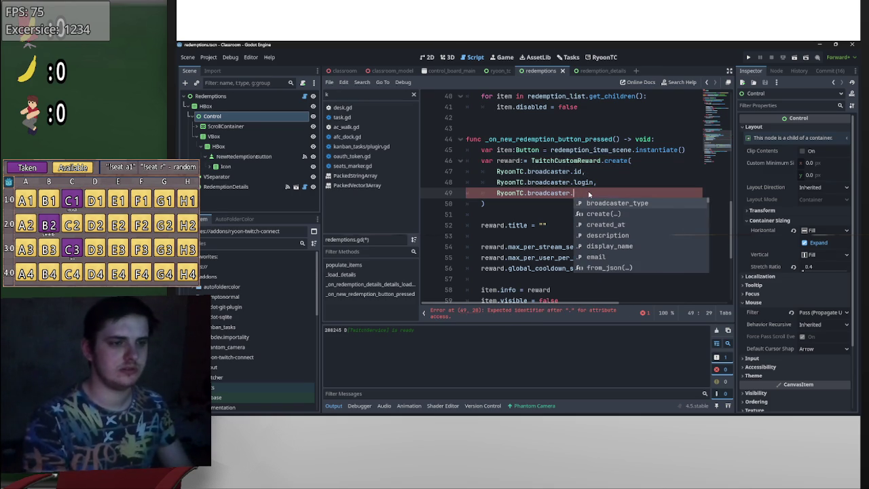
text(do)
key(BackSpace)
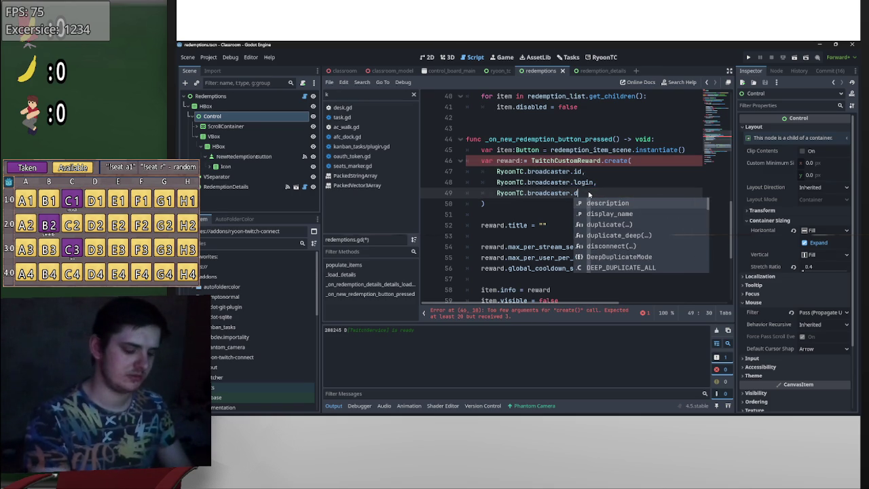
text(is)
key(Return)
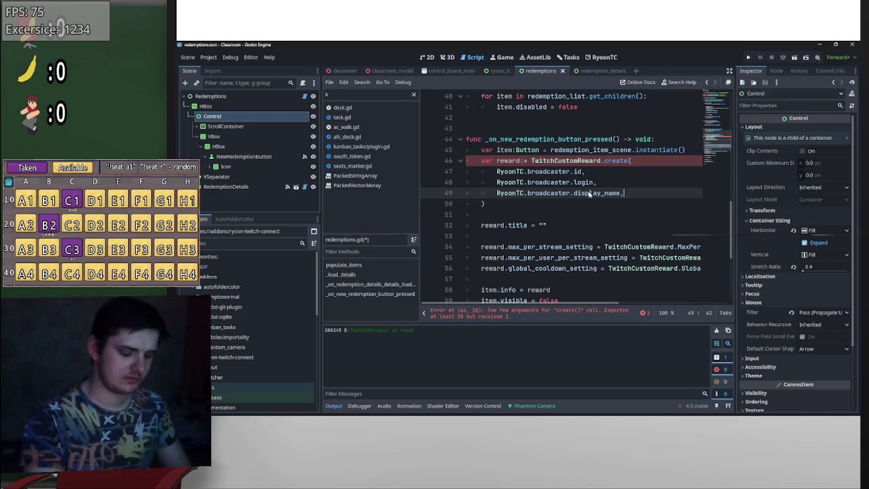
text(,)
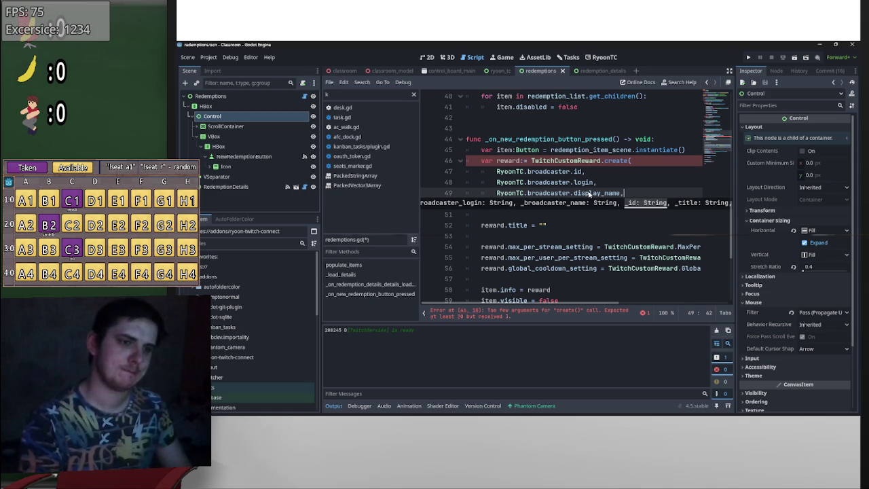
key(Return)
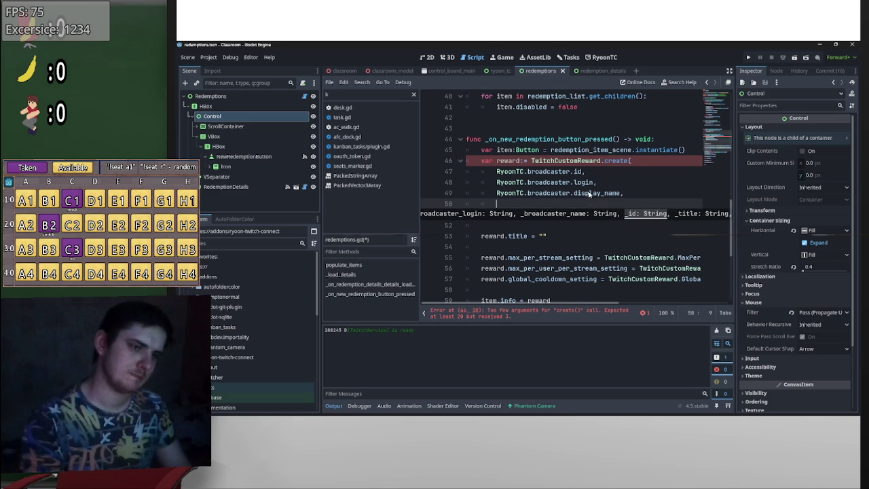
- Add empty-string "" arguments on new lines after display_name
text(",)
key(Return)
key(BackSpace)
key(BackSpace)
key(BackSpace)
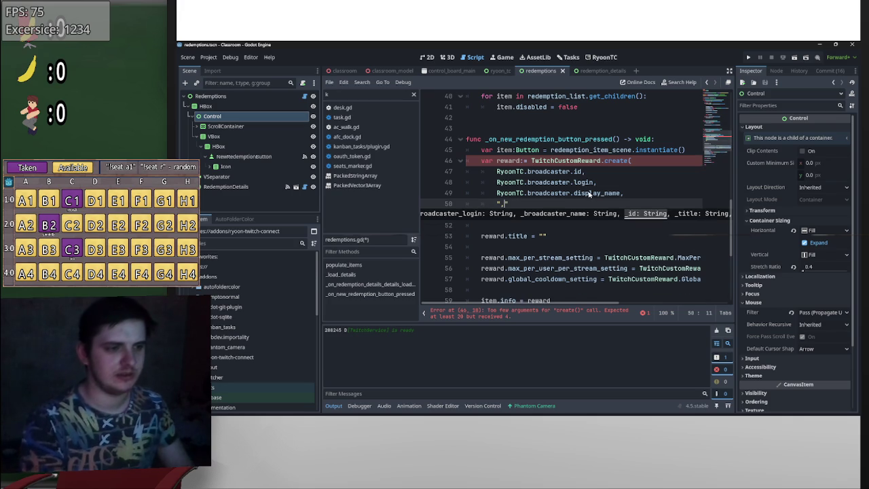
key(BackSpace)
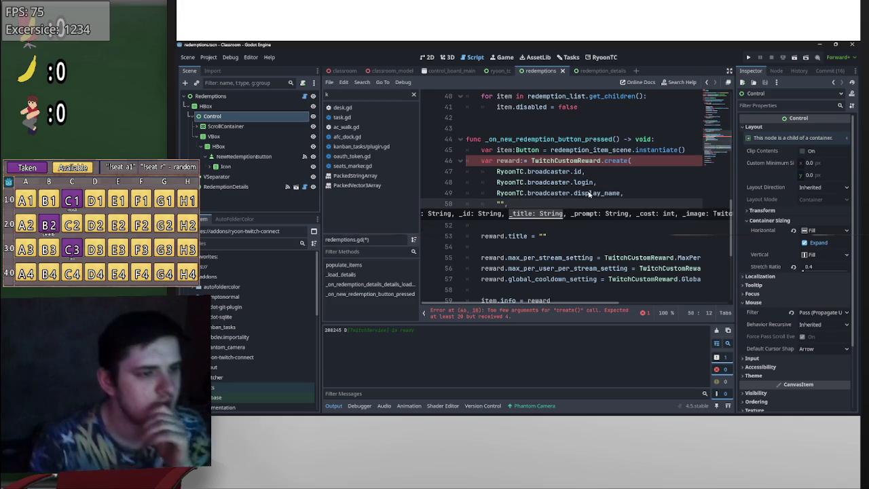
key(Return)
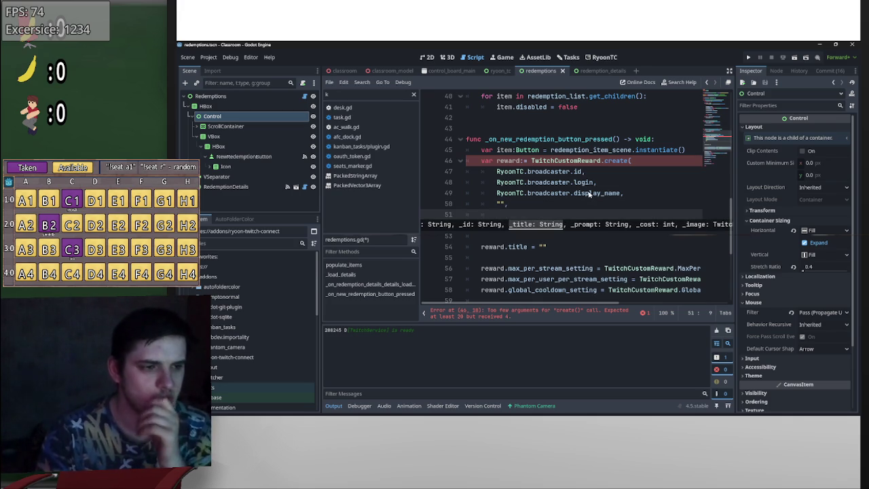
text("",)
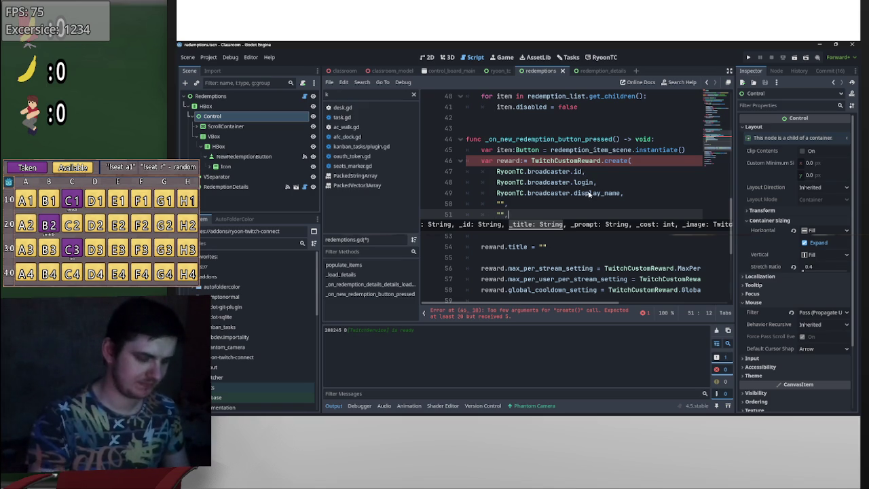
key(Return)
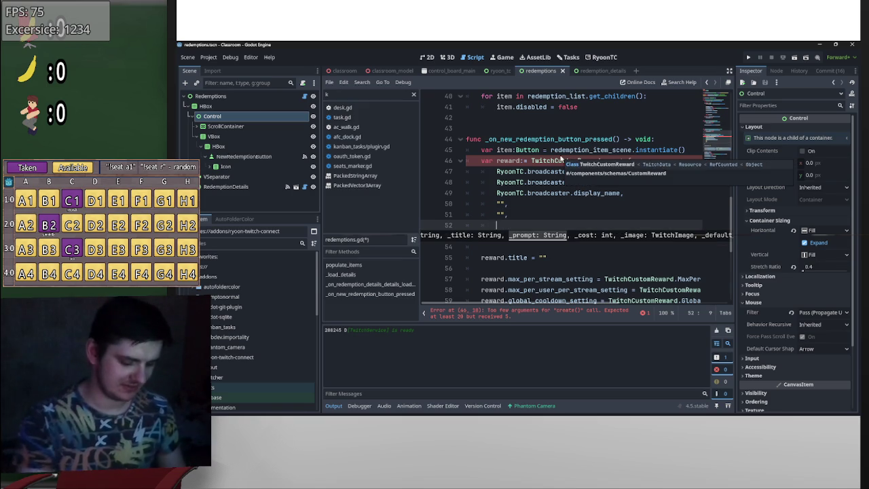
text(")
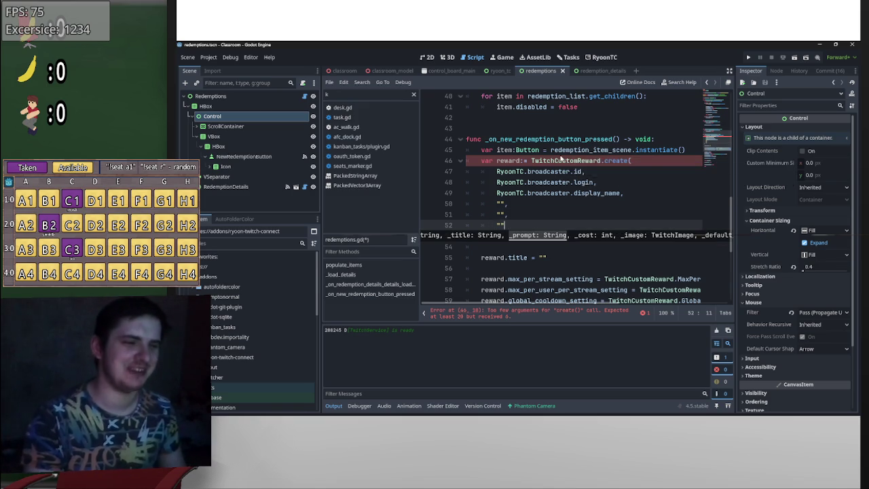
text(",)
key(Return)
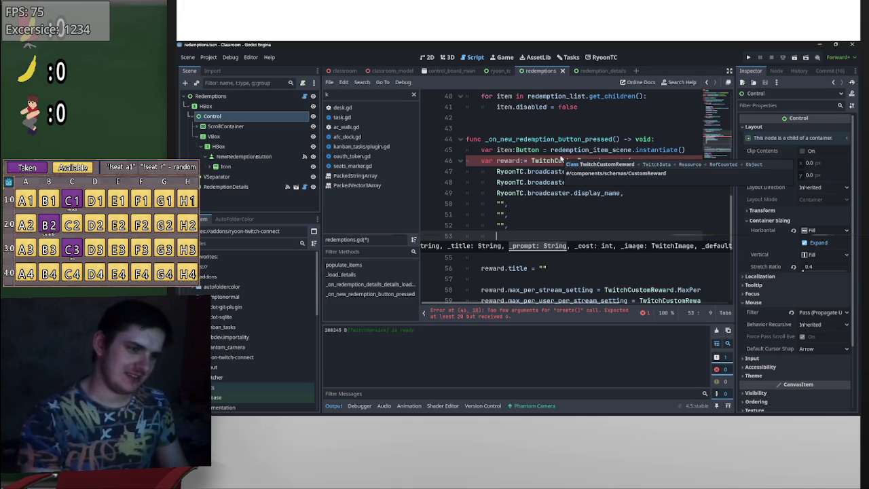
- Remove the extra empty string on line 52, then add the third "" and cost 1
click(508, 228)
drag(508, 227, 496, 226)
key(BackSpace)
click(518, 215)
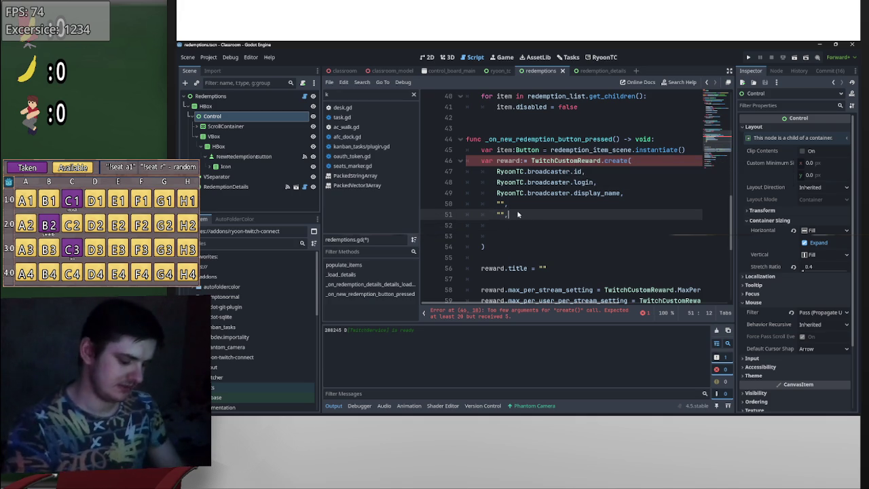
key(Return)
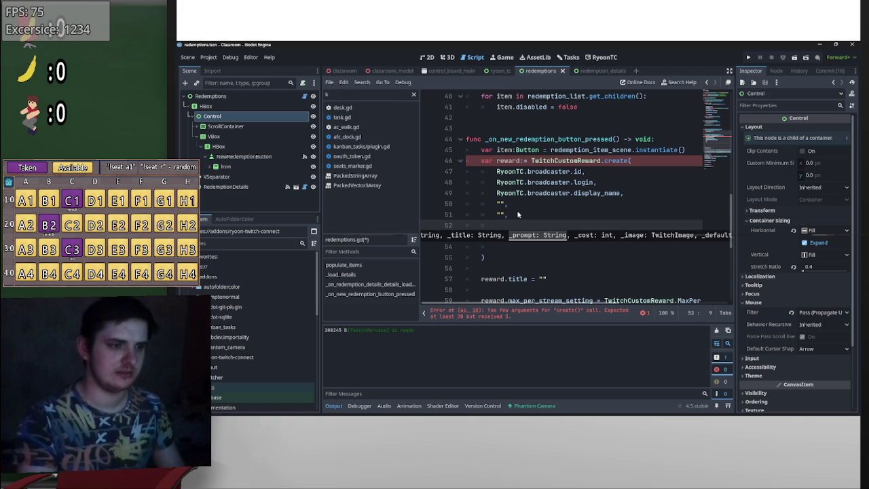
text(")
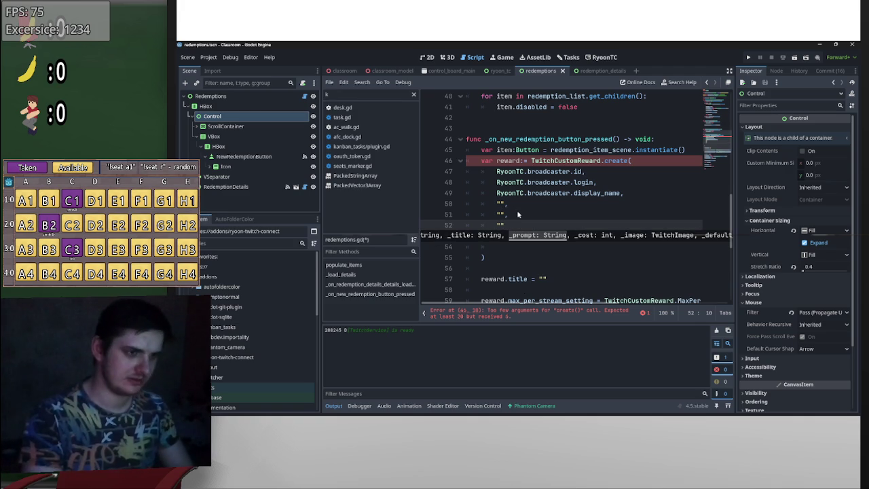
text(,)
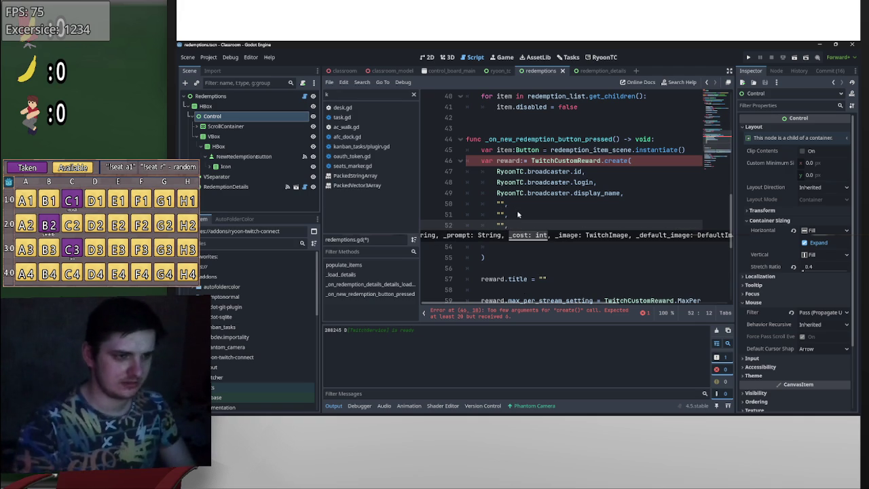
key(Return)
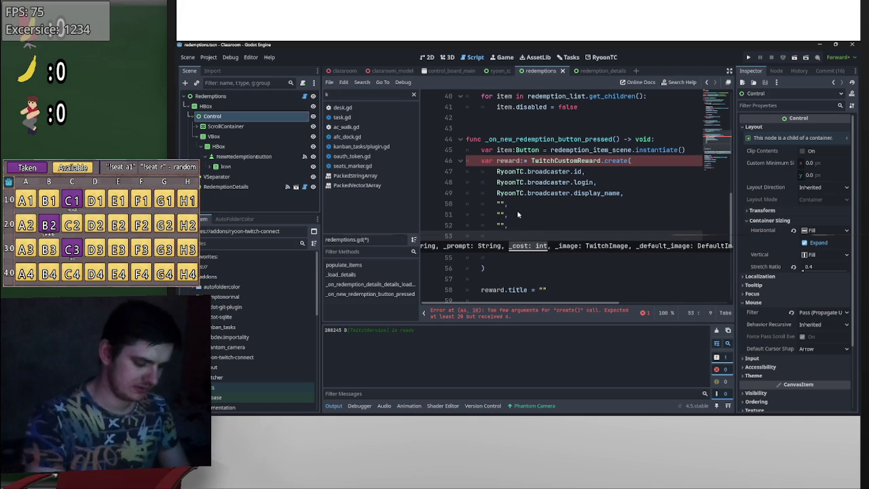
text(1,)
key(Return)
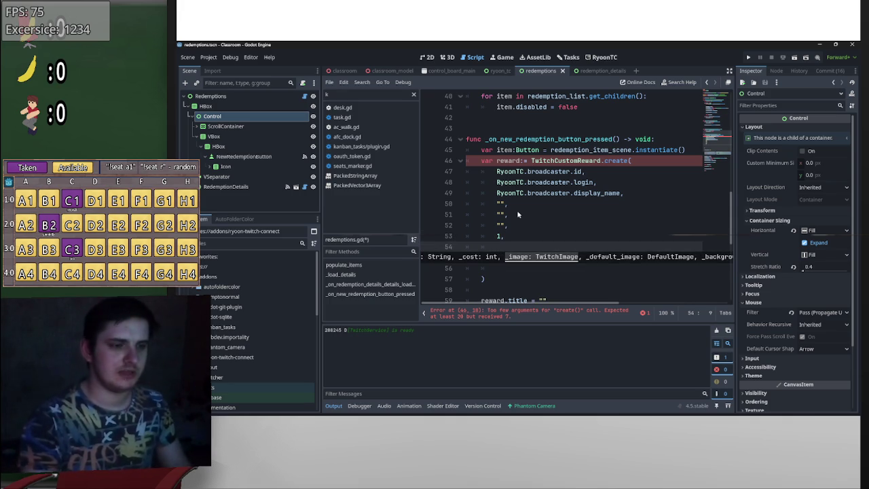
- Add two null image arguments to the create() call
scroll(574, 197, down, 3)
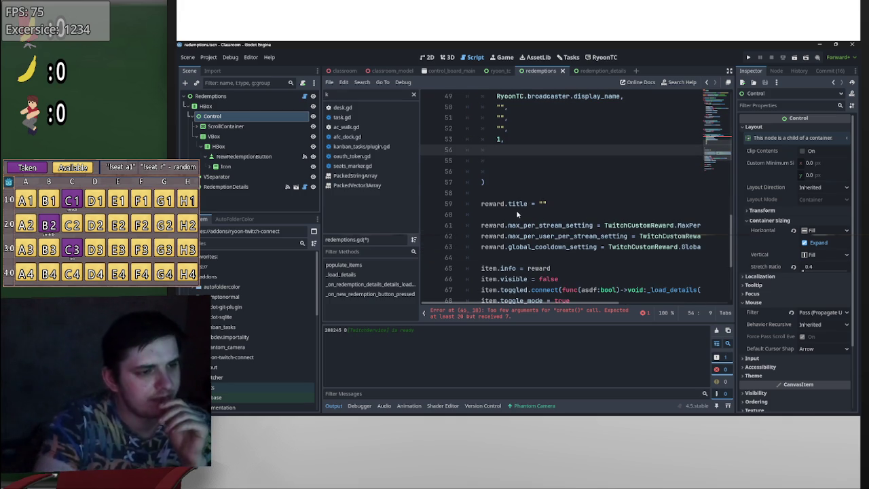
scroll(510, 200, up, 1)
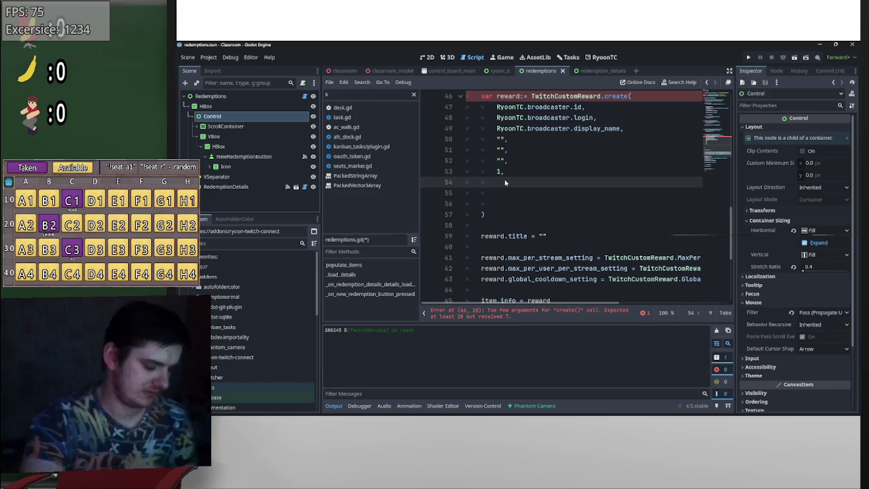
text(null,)
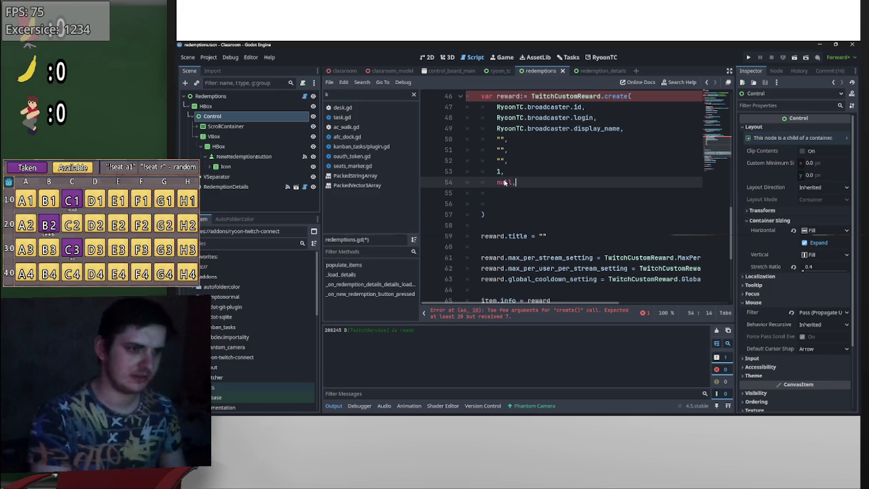
key(Return)
text(null,)
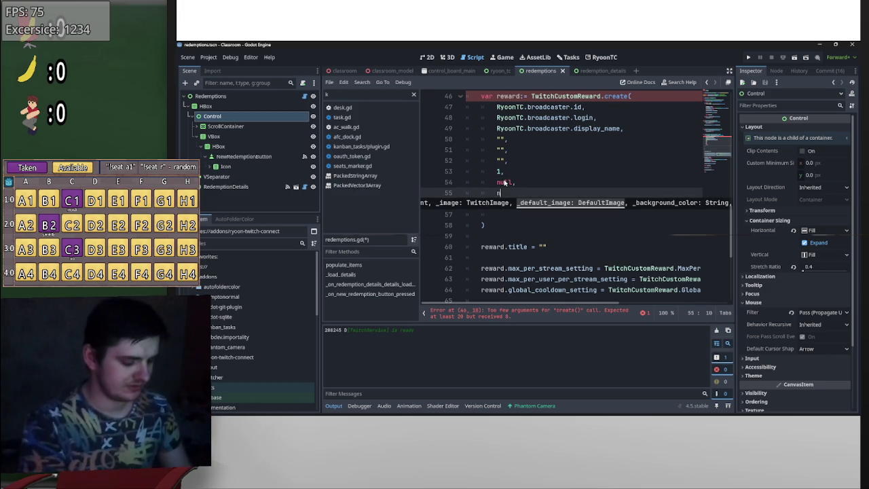
key(Return)
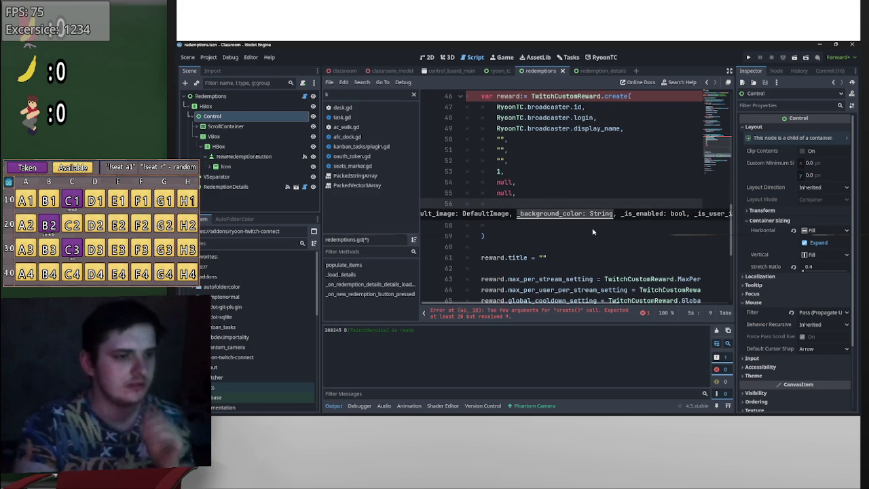
- Add the "black" background argument followed by two false flags
scroll(586, 240, down, 1)
scroll(575, 248, down, 2)
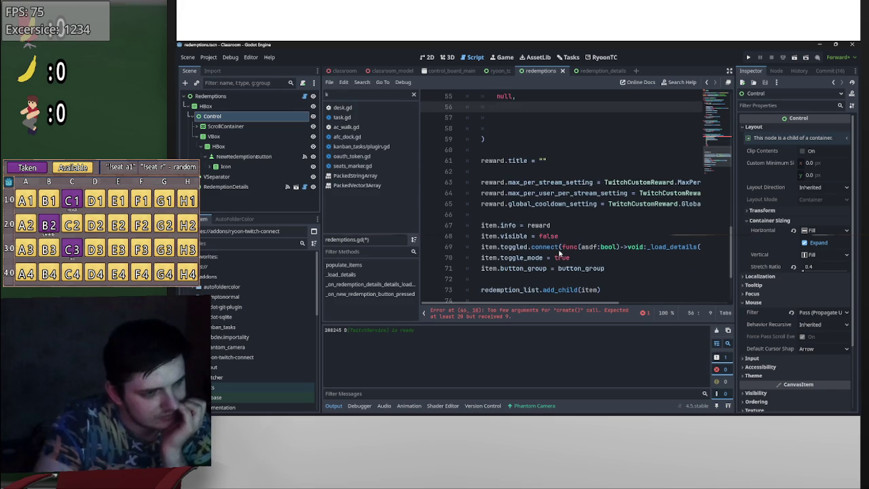
scroll(531, 207, up, 3)
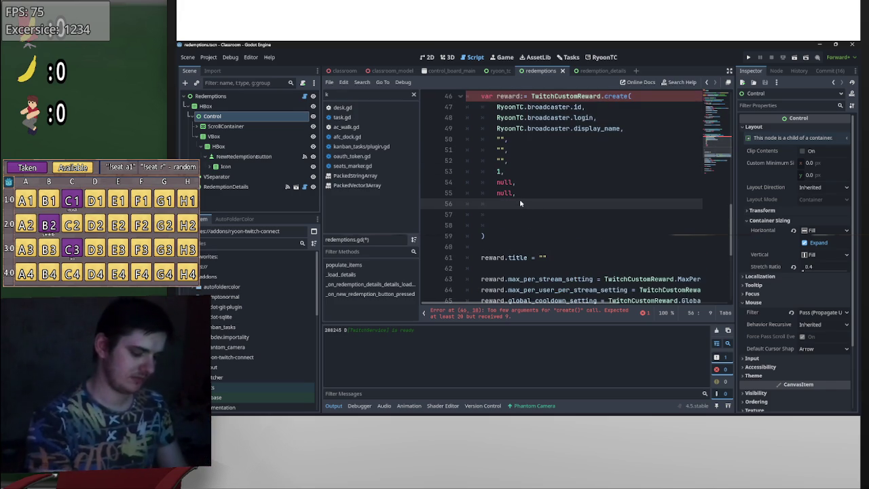
text(")
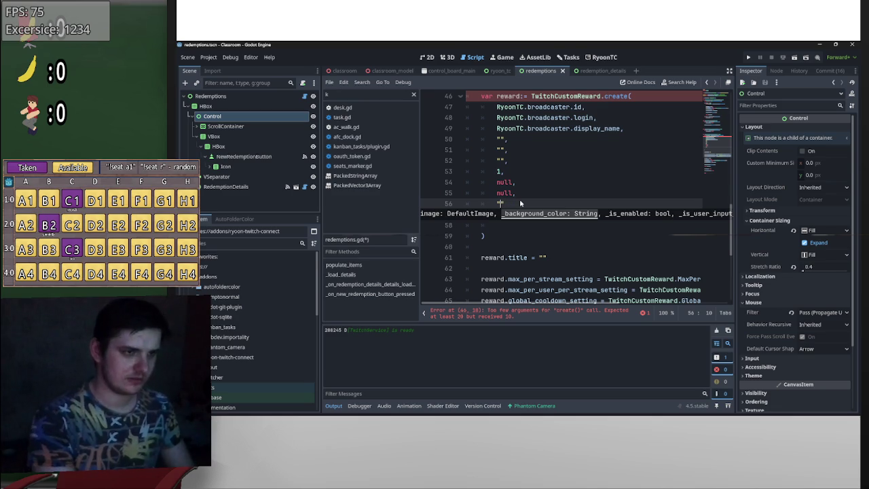
text(black")
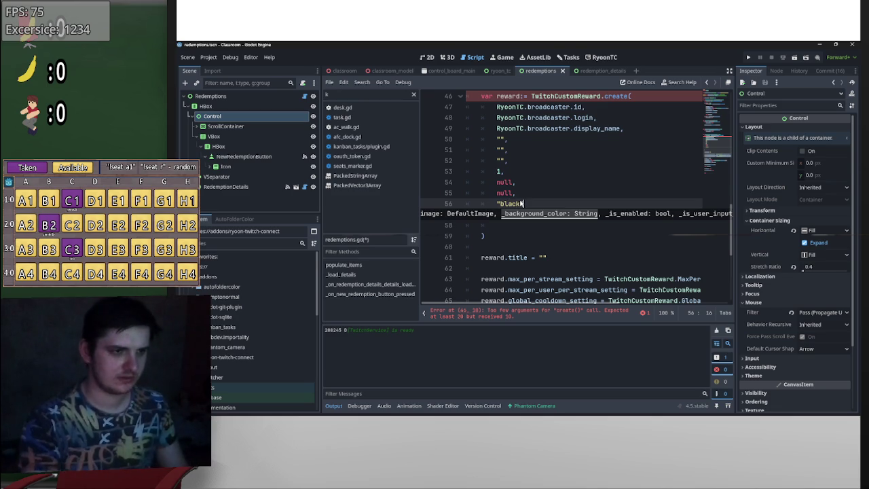
text(,)
key(Return)
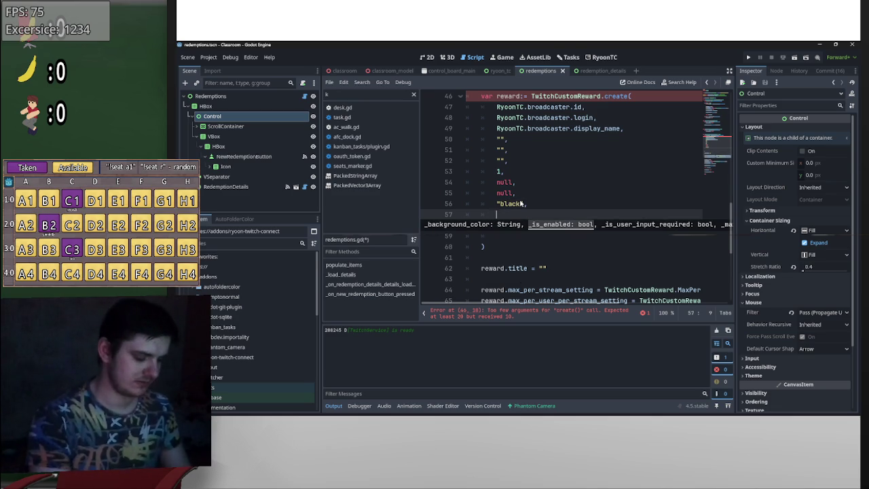
text(false)
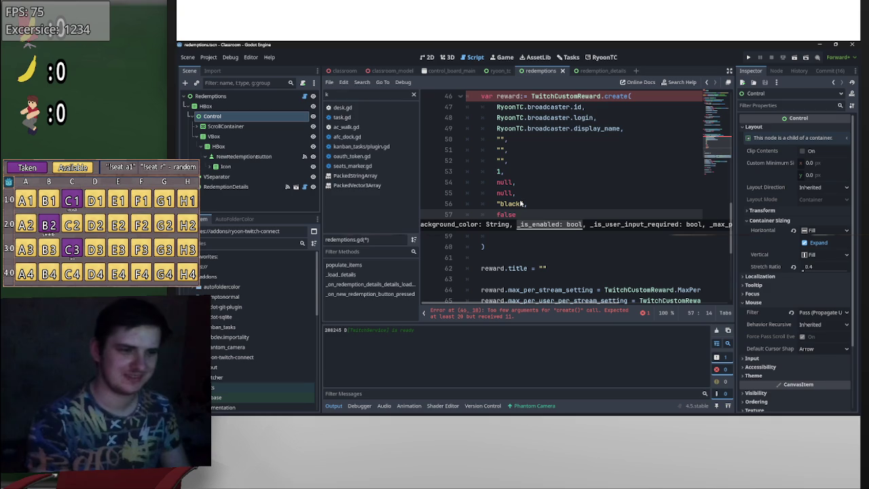
text(,)
key(Return)
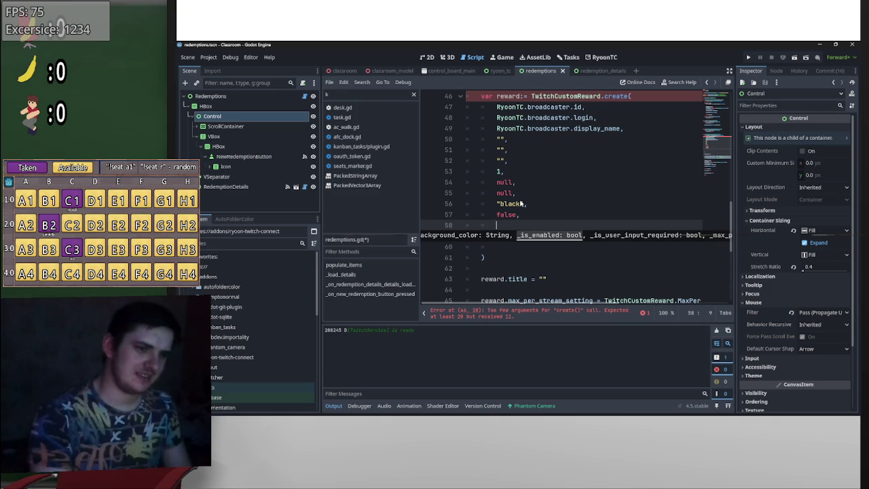
scroll(557, 194, down, 2)
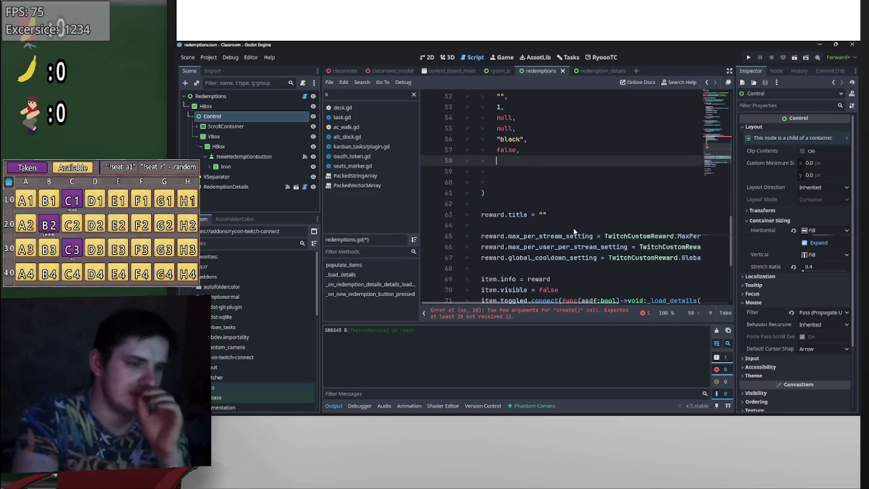
scroll(525, 175, up, 2)
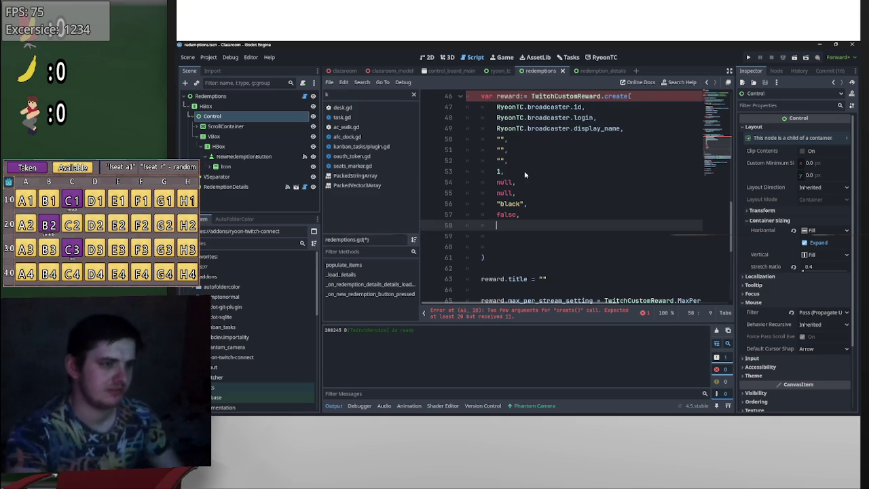
text(,)
key(BackSpace)
text(fal)
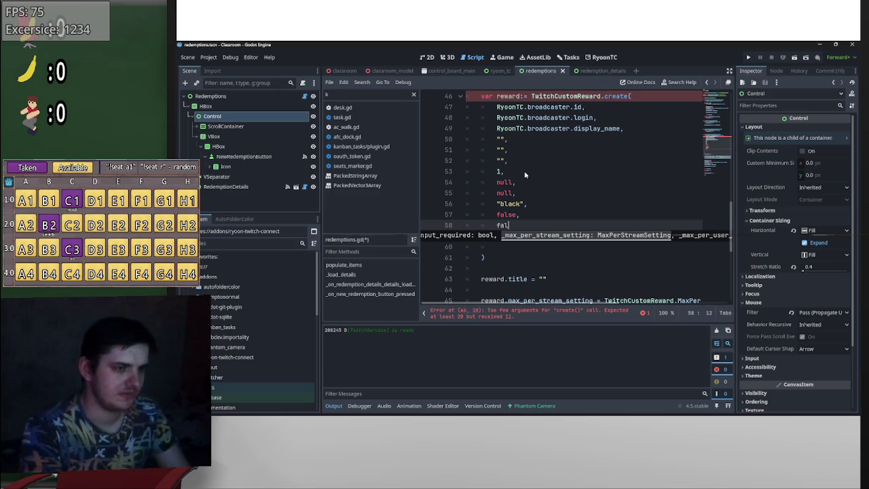
text(se,)
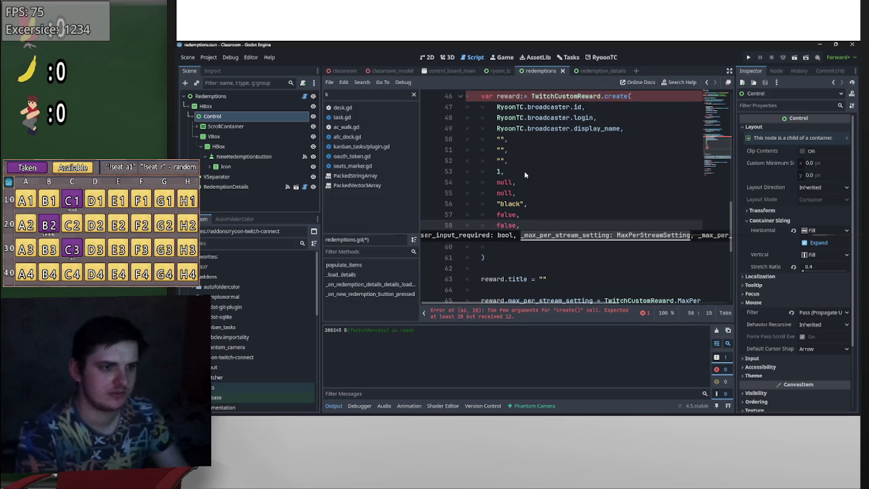
key(Return)
scroll(546, 222, down, 2)
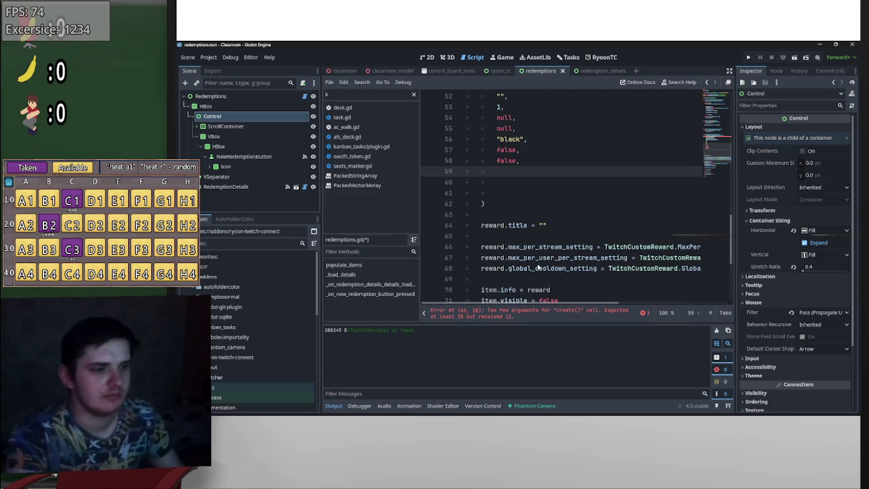
- Move the MaxPerStream, MaxPerUserPerStream and GlobalCooldown settings into create(), indented and comma-terminated
drag(479, 247, 714, 243)
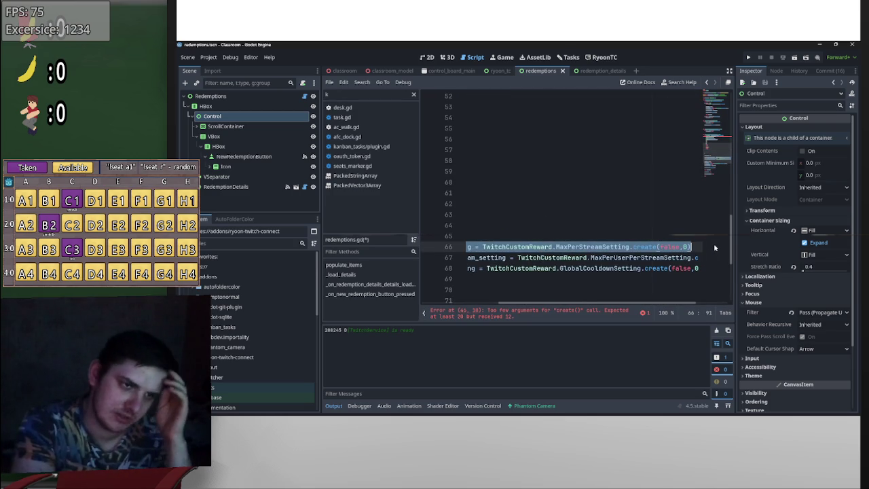
click(694, 270)
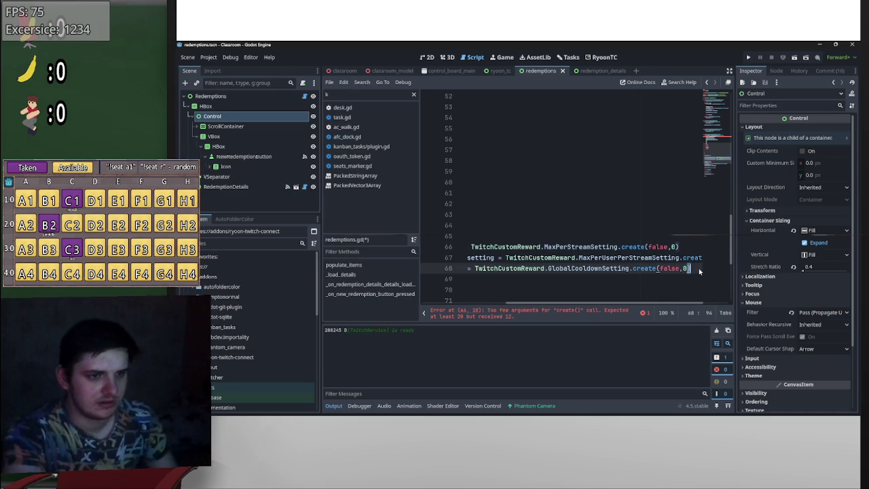
mouse_move(696, 271)
mouse_down()
mouse_move(603, 259)
mouse_move(640, 259)
mouse_move(610, 273)
mouse_move(666, 255)
mouse_move(476, 247)
mouse_move(608, 249)
mouse_move(496, 172)
mouse_up()
click(466, 182)
key(Tab)
click(468, 193)
key(Tab)
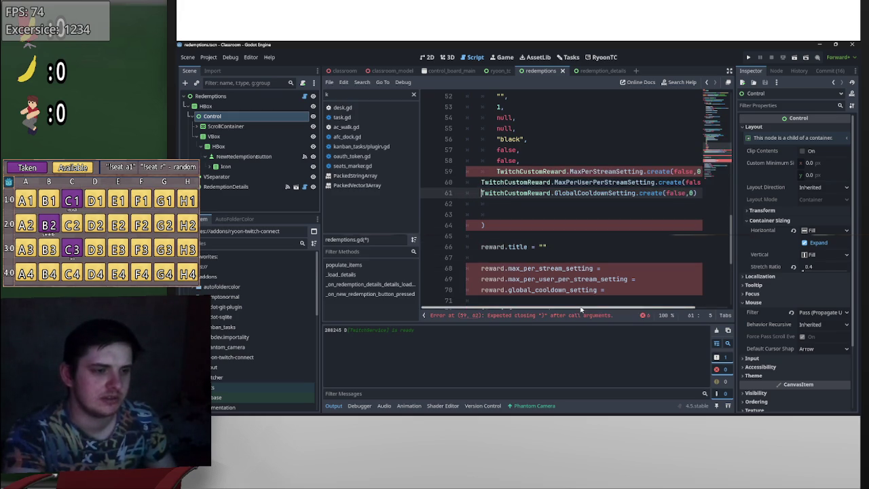
drag(602, 310, 621, 310)
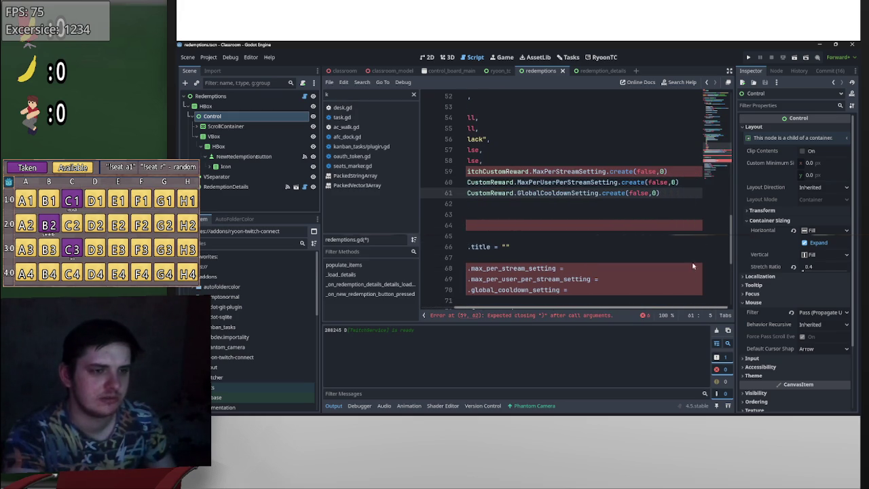
click(670, 196)
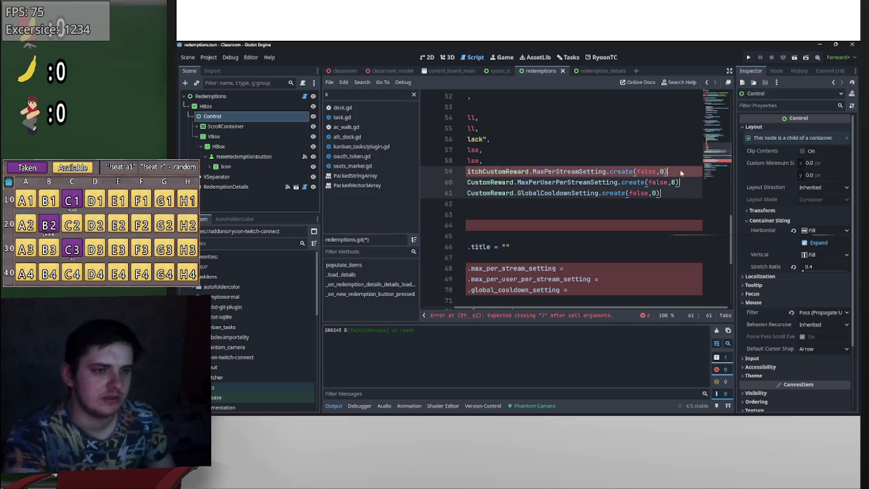
text(,)
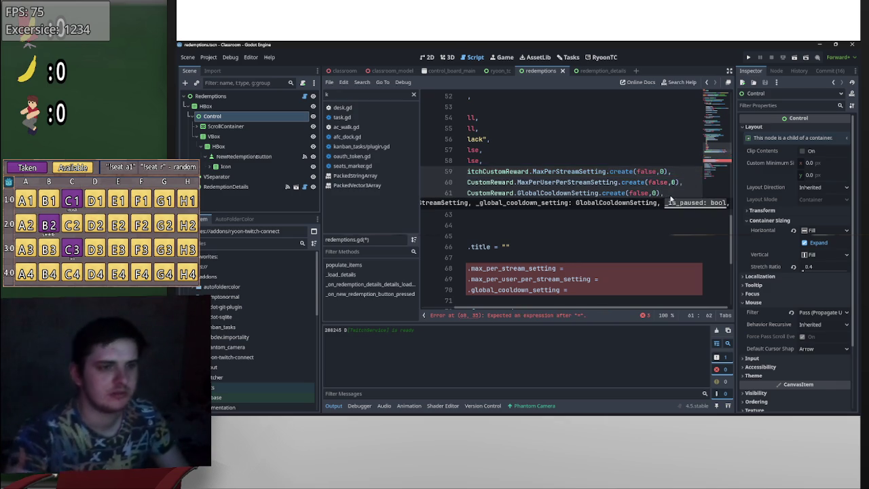
- Delete the unfinished setting assignment lines and leftover blank line below the reward title
drag(570, 290, 475, 280)
key(shift+Up)
key(shift+Home)
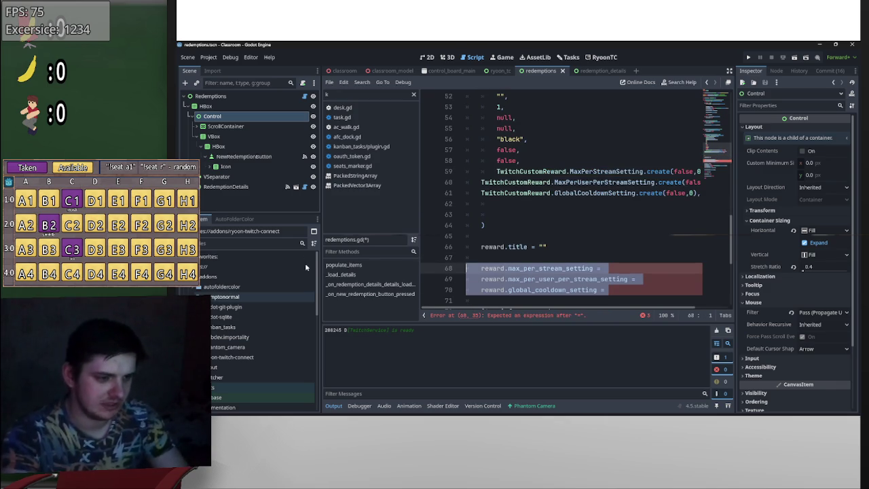
key(BackSpace)
key(BackSpace)
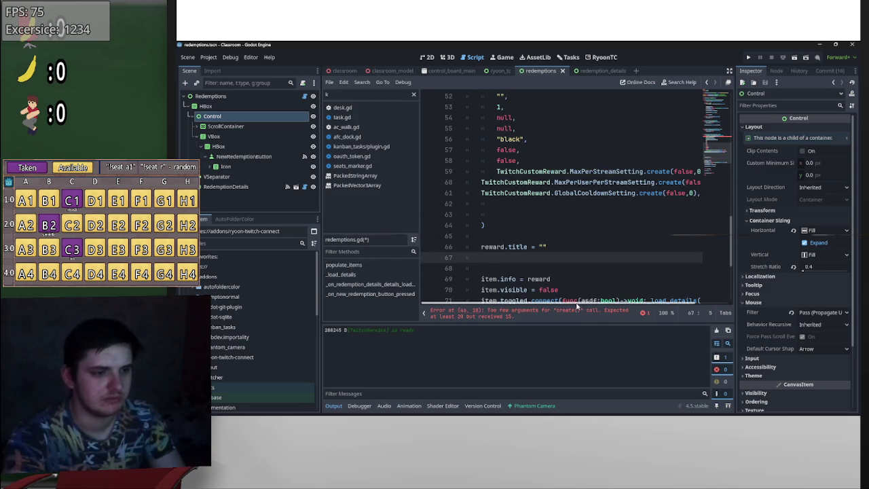
scroll(529, 272, right, 2)
click(678, 194)
key(BackSpace)
- Add a true argument after the cooldown setting and indent lines 60–61
text(,)
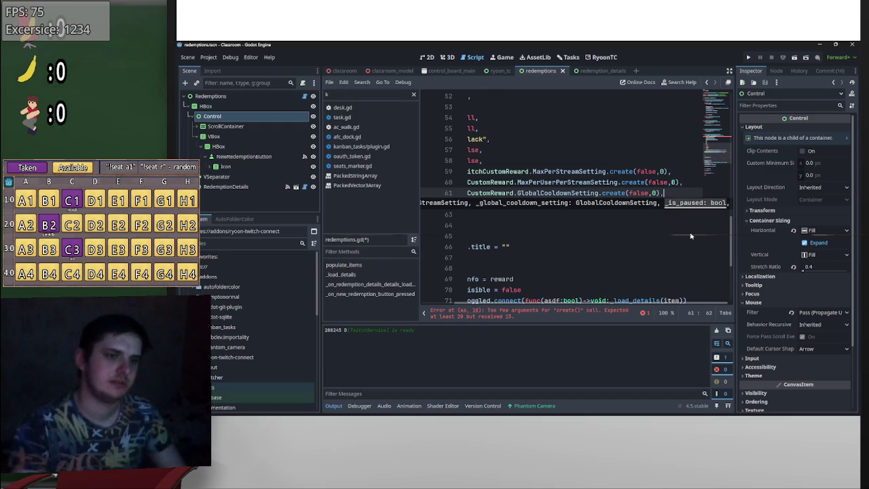
key(Return)
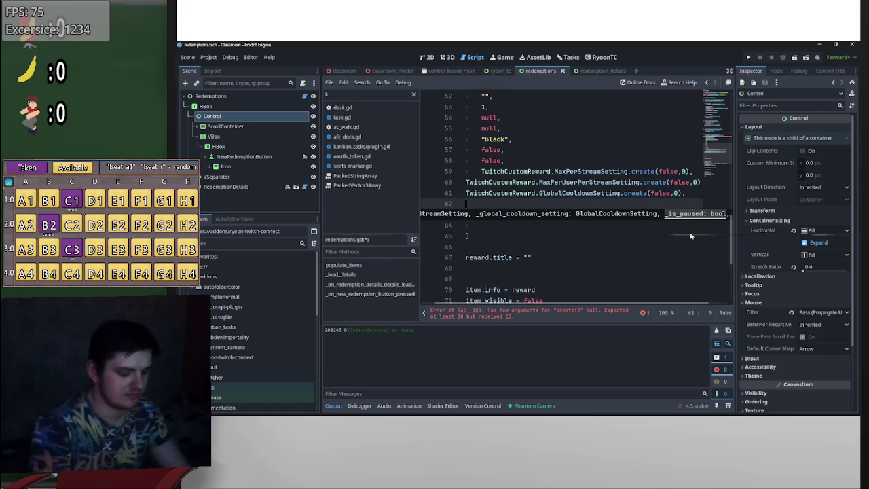
text(true,)
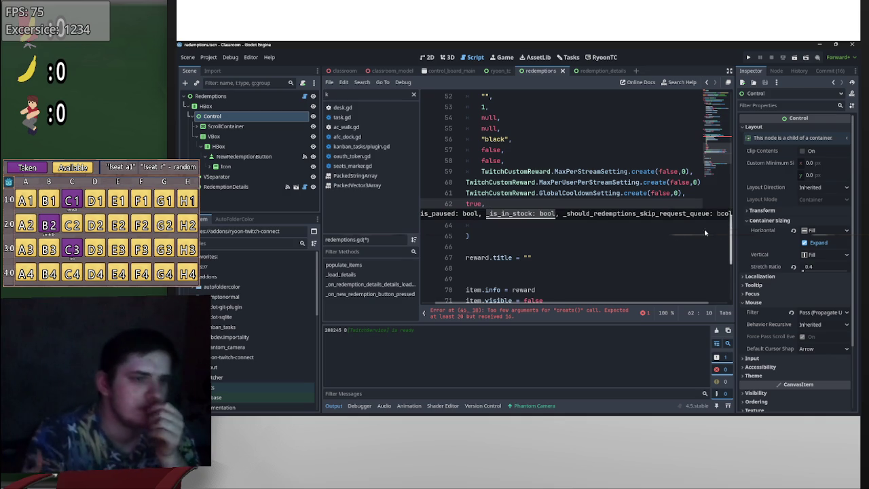
scroll(471, 213, left, 1)
click(482, 193)
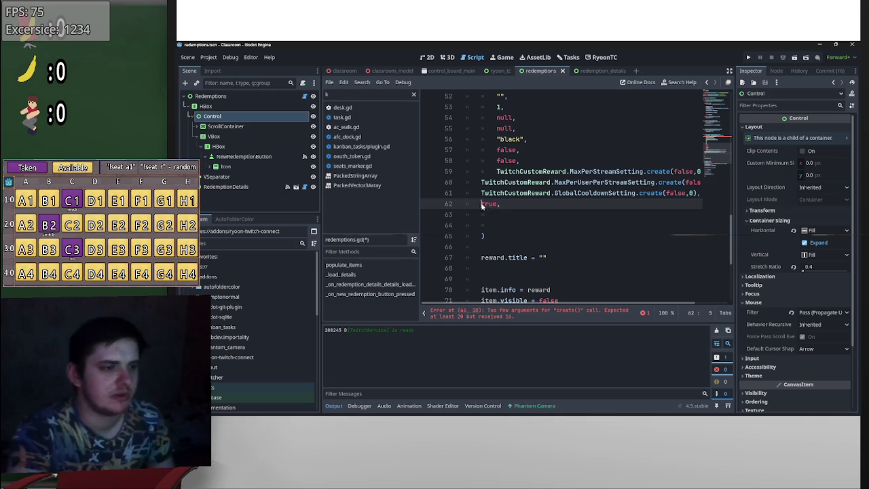
click(482, 182)
key(Tab)
click(483, 193)
key(Tab)
click(533, 207)
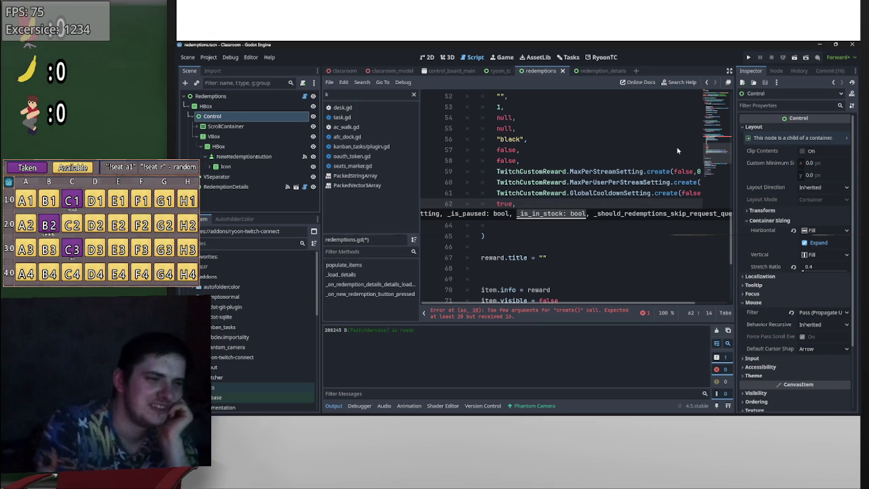
- Add a second true and a false argument on new lines
key(Return)
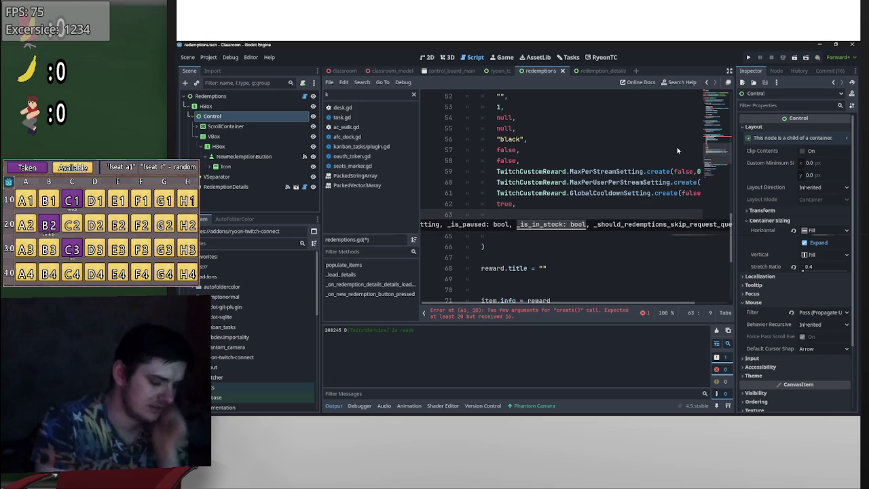
text(true,)
key(Return)
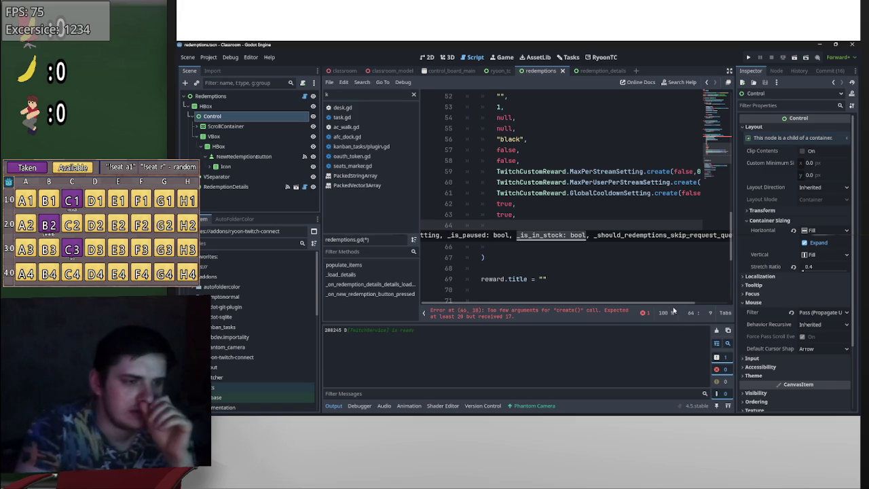
click(553, 217)
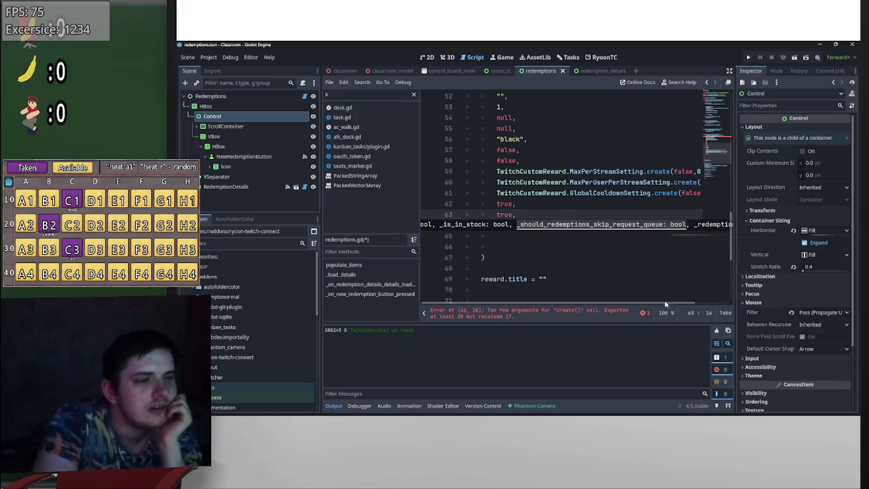
scroll(666, 302, right, 2)
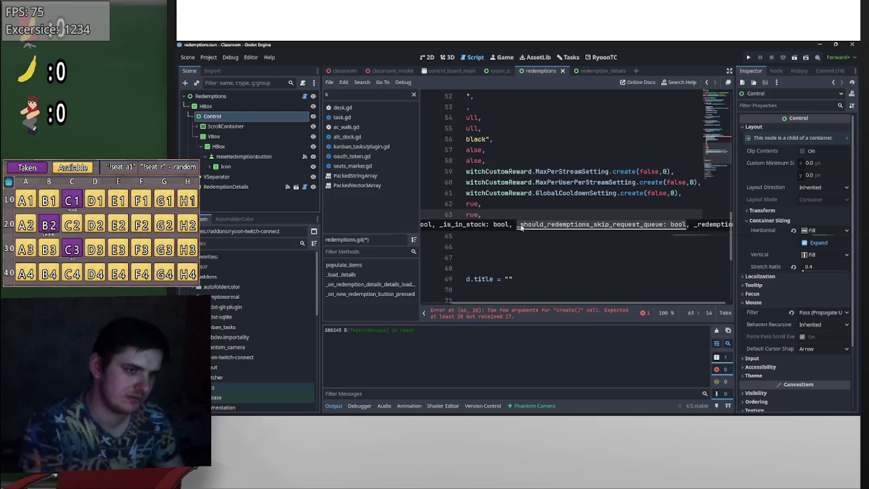
key(Return)
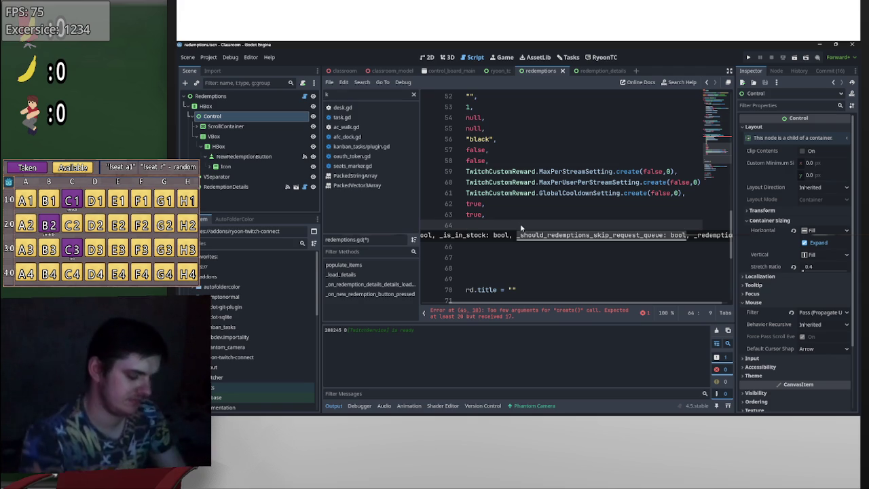
text(fals)
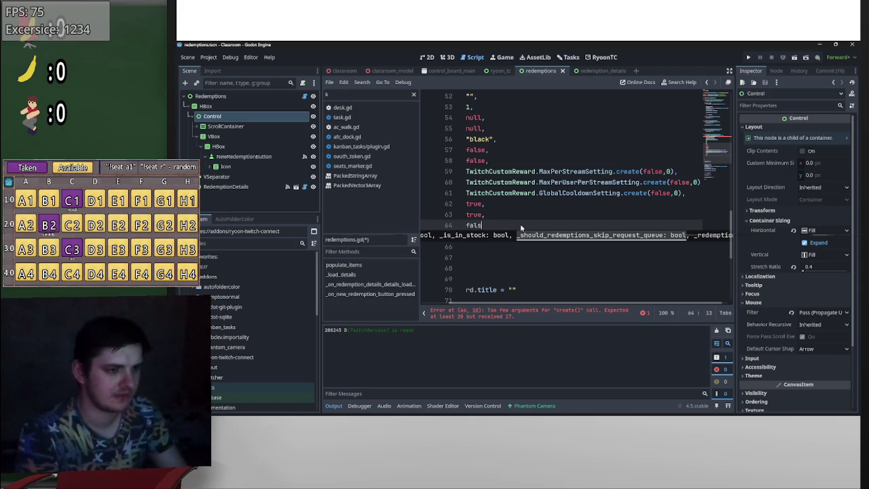
text(e,)
key(Return)
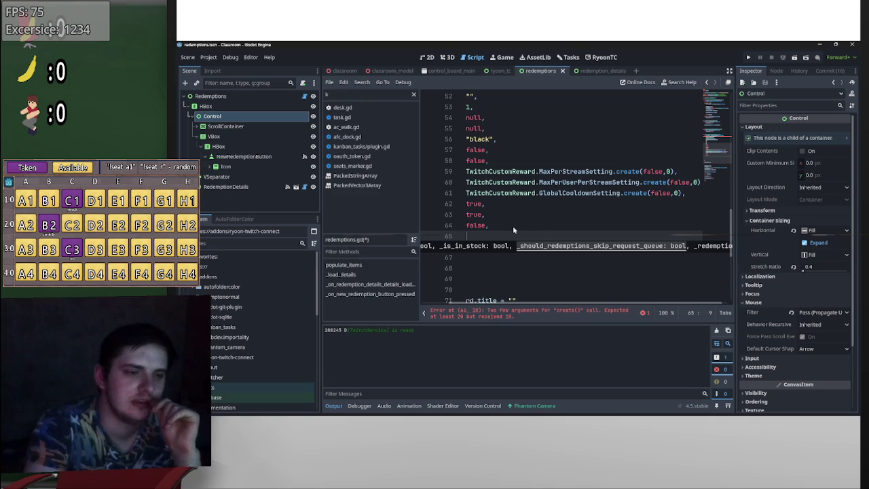
- Add the final two numeric arguments 0 and 0 to the create() call
click(513, 228)
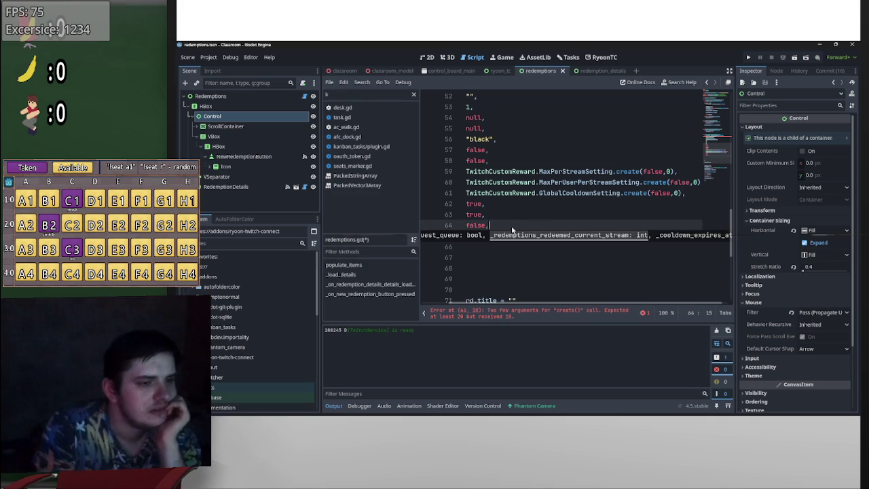
key(Return)
text(0,)
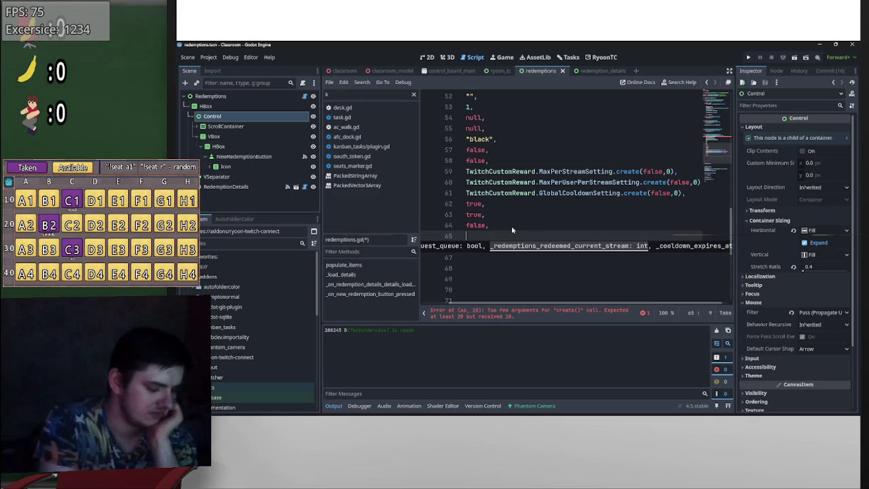
key(Return)
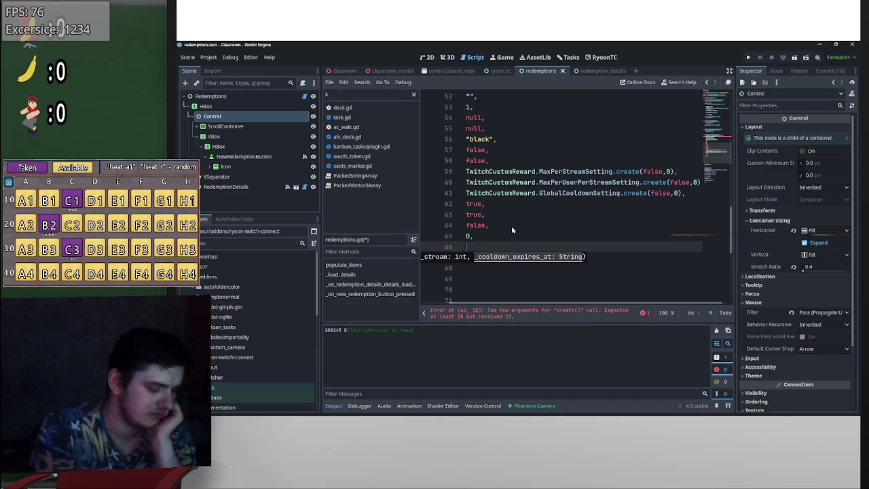
text(0)
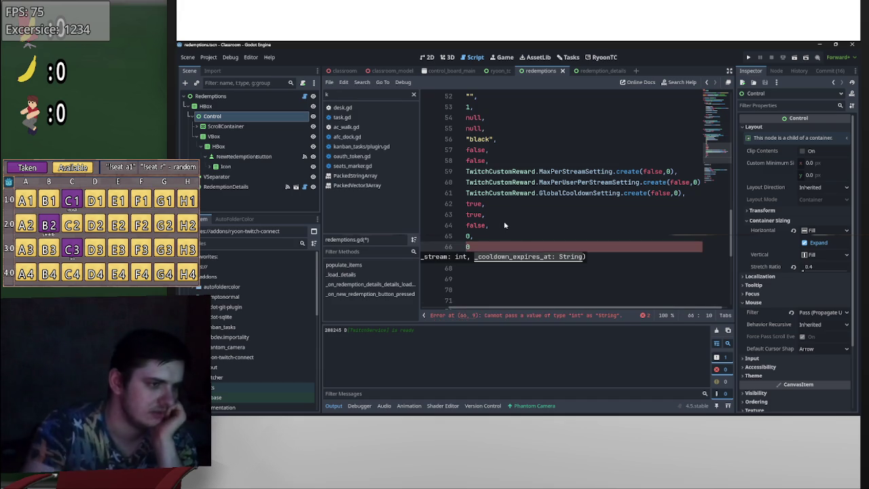
drag(556, 309, 508, 302)
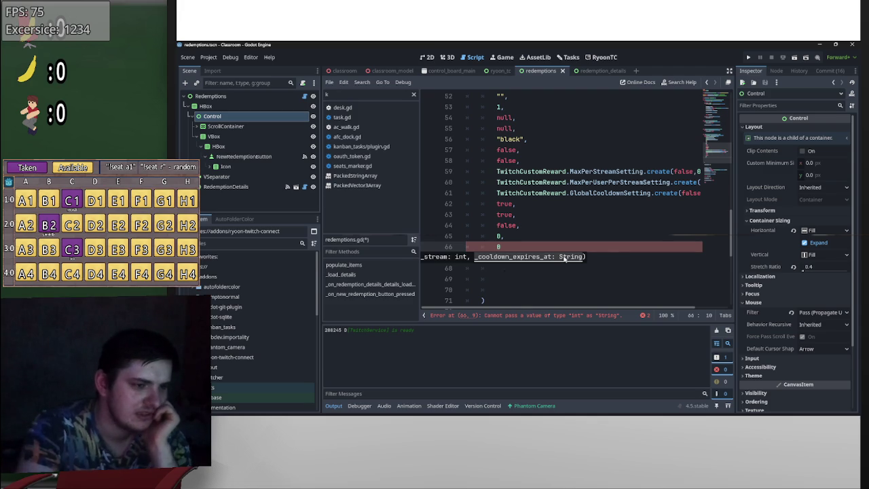
click(495, 248)
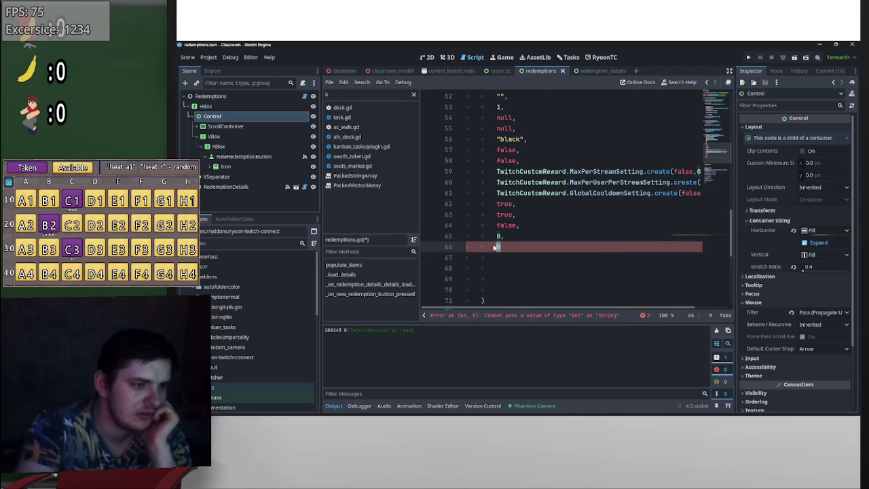
key(Delete)
text(")
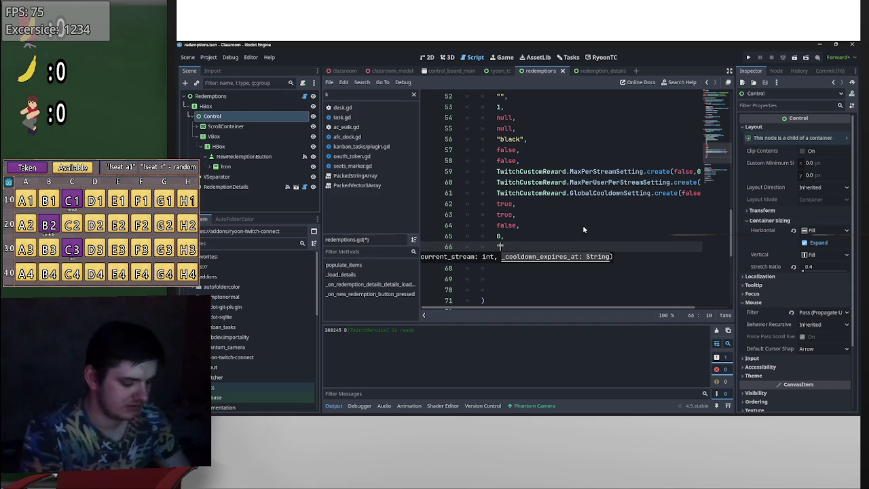
text(please help)
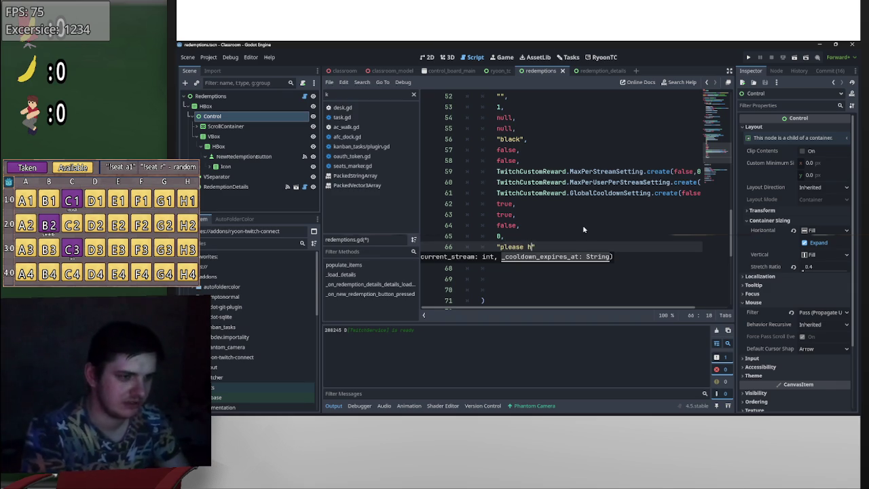
click(527, 247)
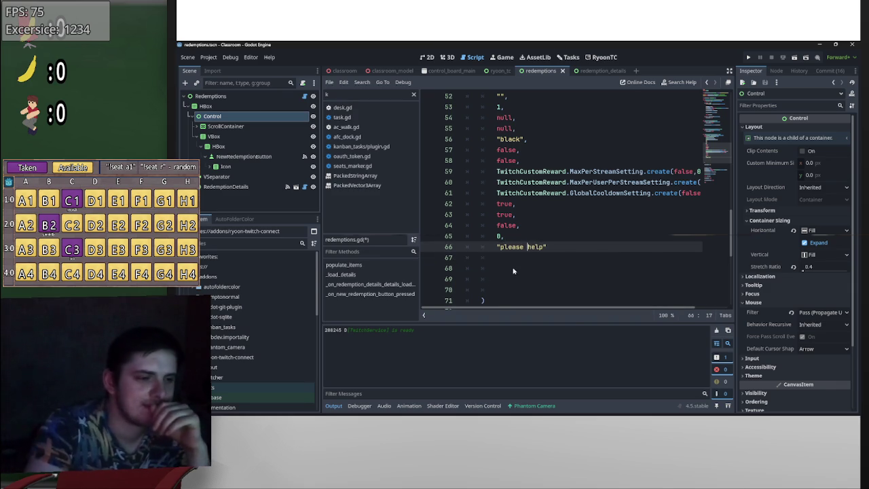
scroll(514, 266, up, 5)
scroll(515, 269, down, 4)
scroll(514, 269, down, 3)
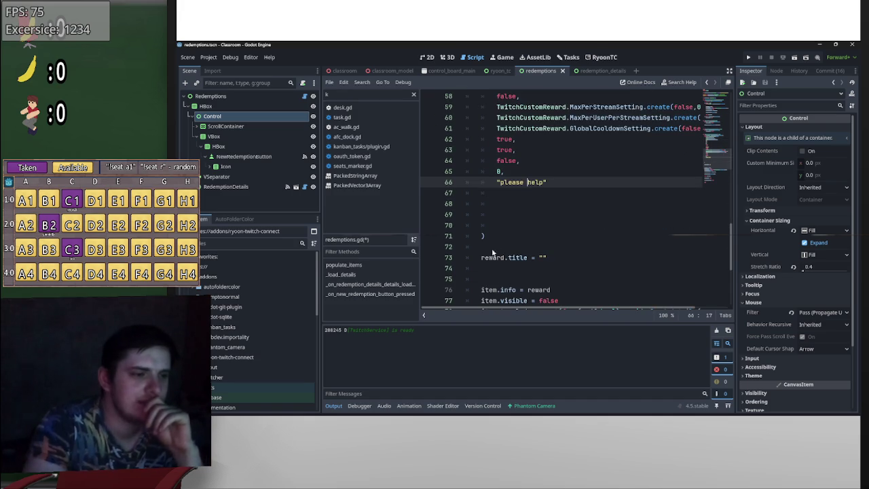
drag(487, 218, 450, 196)
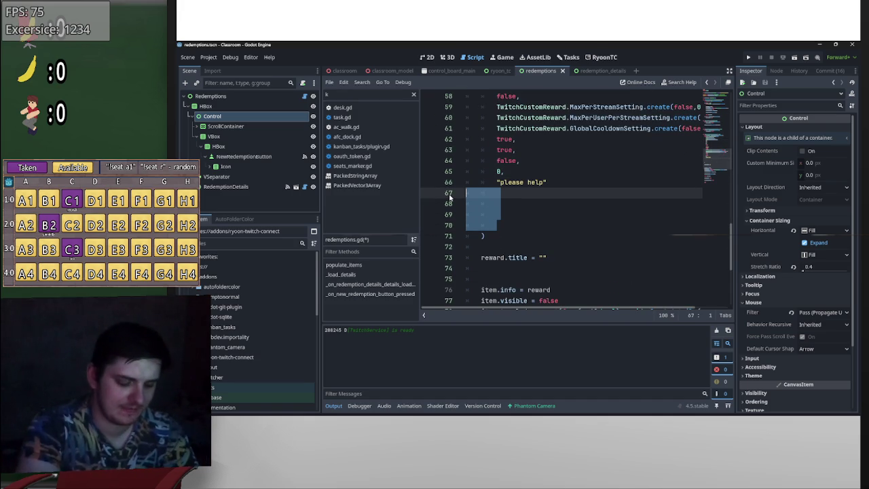
key(BackSpace)
key(BackSpace)
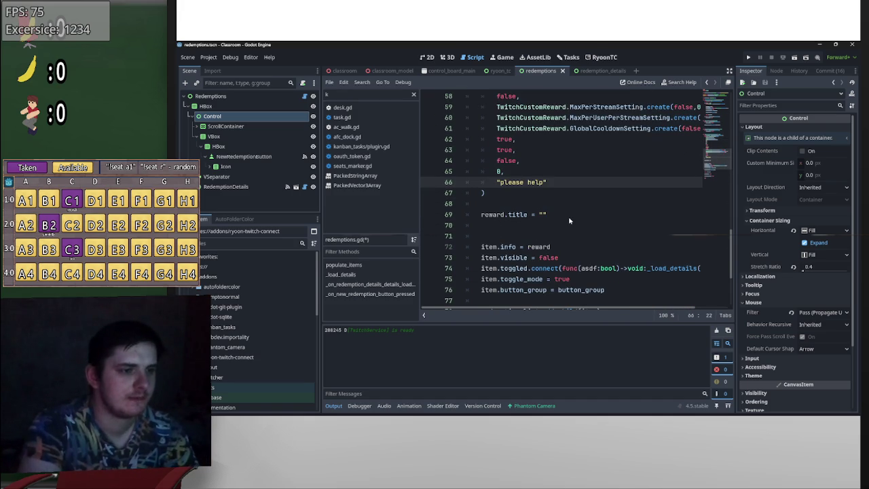
drag(568, 216, 422, 222)
key(BackSpace)
key(BackSpace)
key(BackSpace)
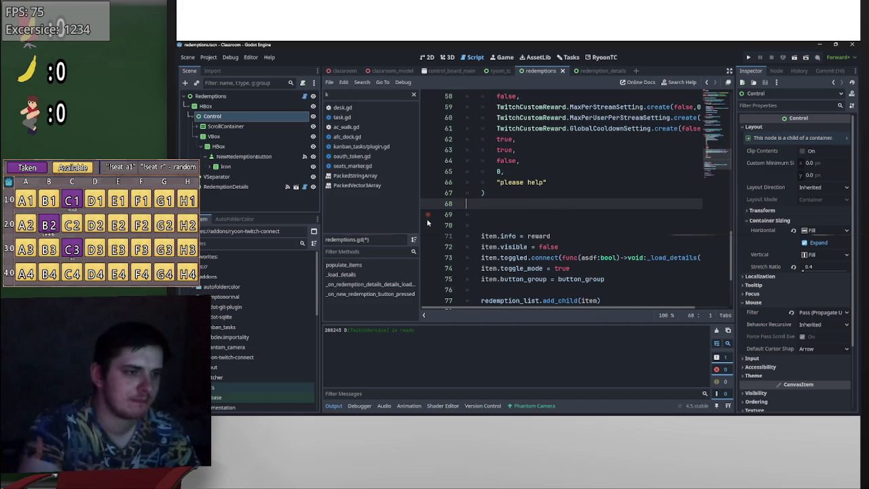
scroll(537, 224, up, 6)
scroll(537, 225, down, 6)
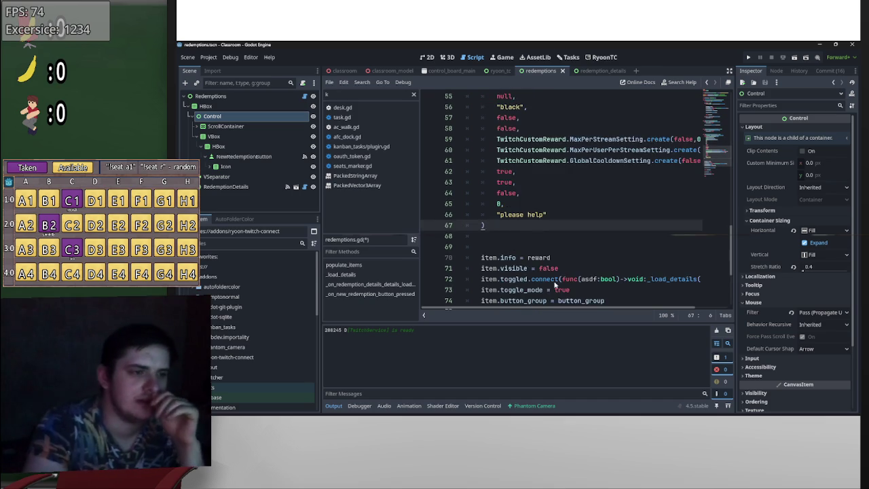
scroll(494, 229, up, 3)
scroll(494, 230, up, 4)
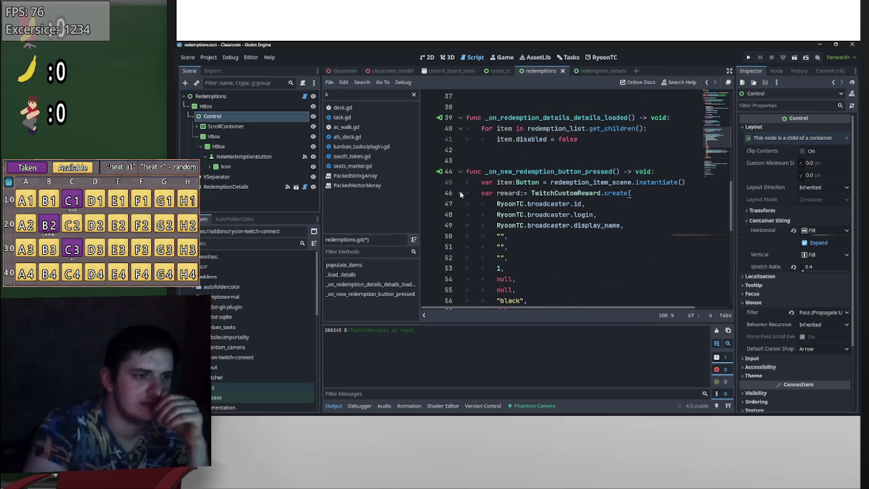
- Fold the TwitchCustomReward.create( call on line 46 and delete empty line 69
click(460, 192)
scroll(611, 234, down, 2)
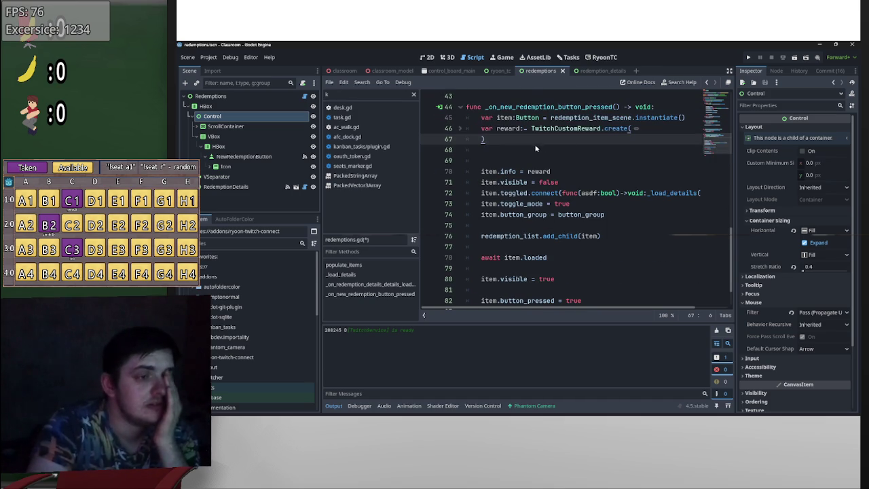
click(506, 161)
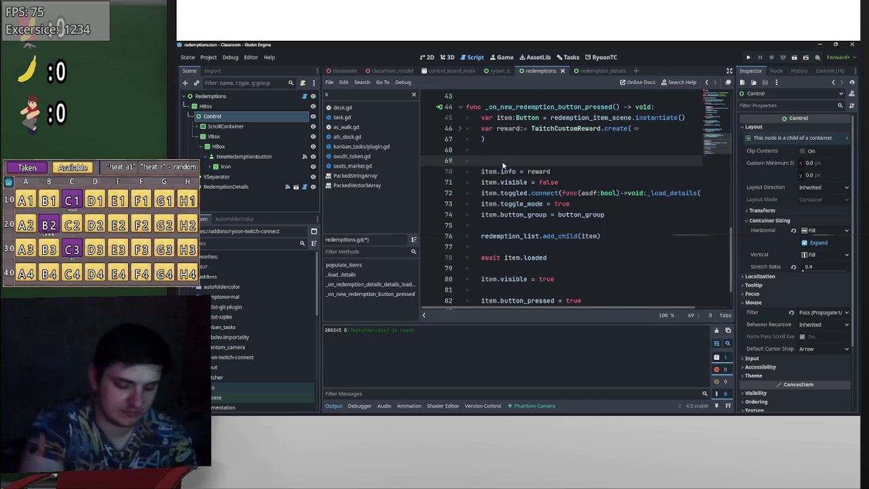
key(BackSpace)
key(BackSpace)
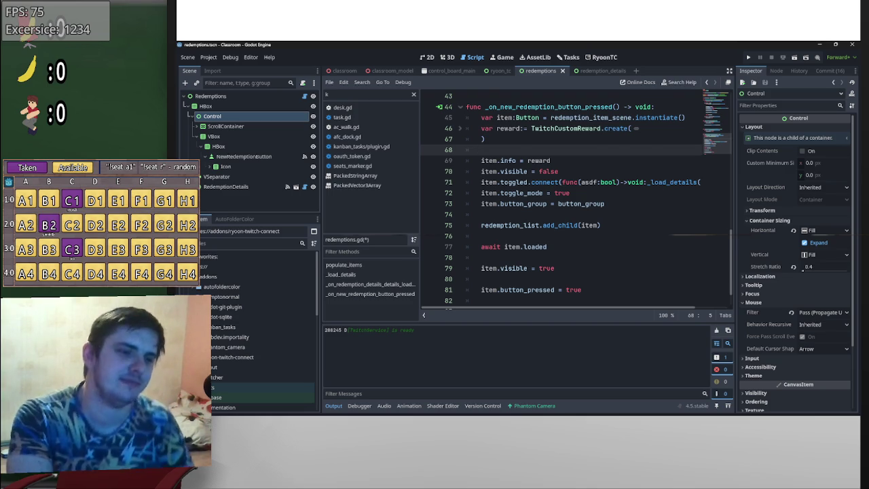
- Delete the pass on line 83 and its empty line, then save redemptions.gd
scroll(605, 242, down, 1)
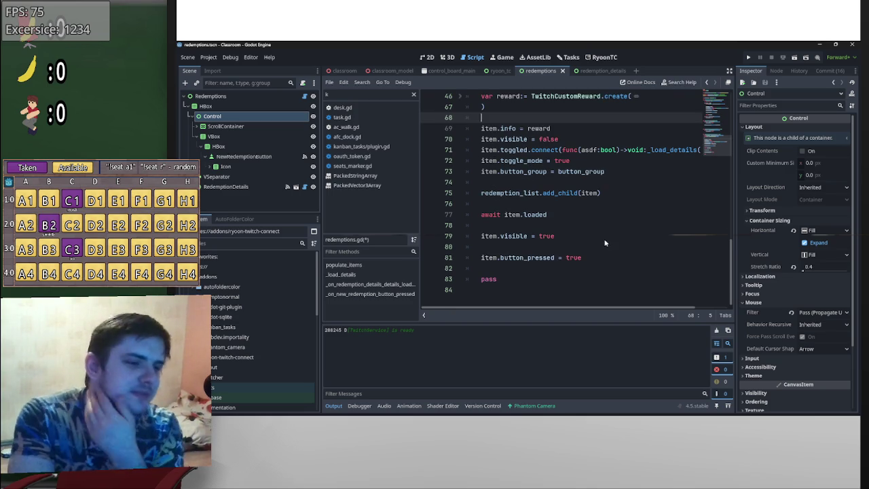
triple_click(502, 279)
key(BackSpace)
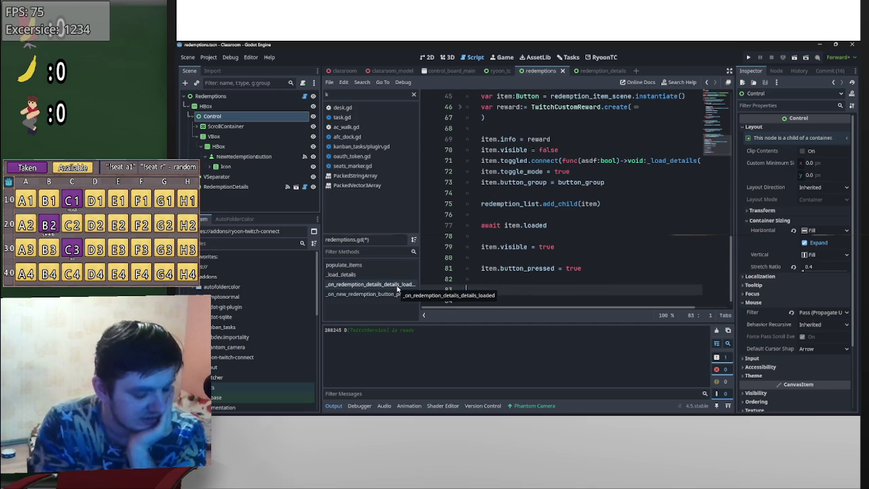
key(BackSpace)
key(ctrl+s)
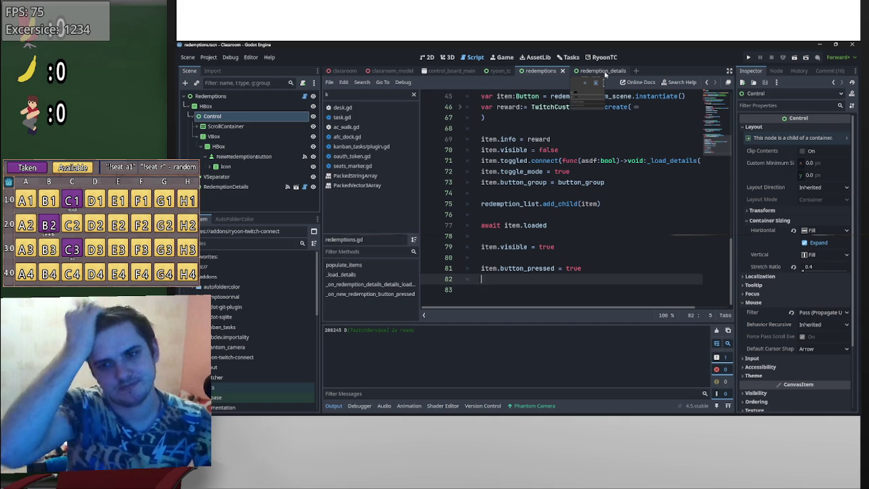
- Scroll through the saved redemptions script to review the new-redemption function
scroll(634, 240, up, 5)
scroll(634, 239, up, 10)
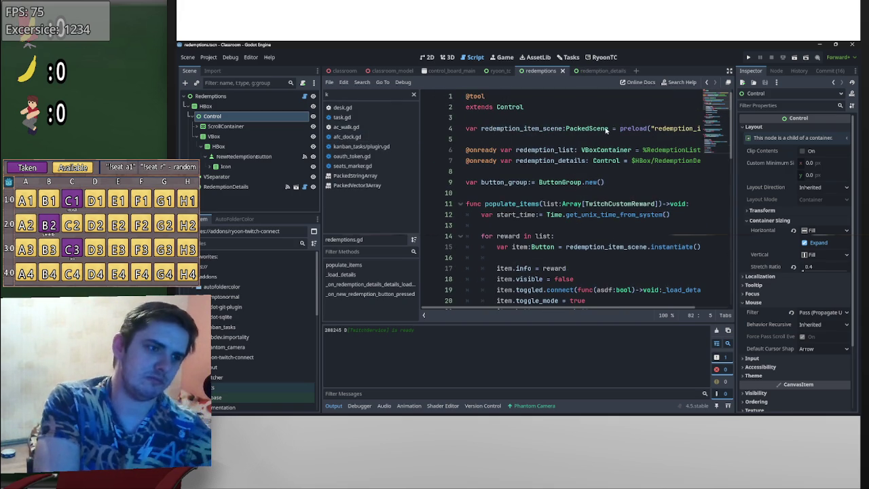
mouse_move(606, 131)
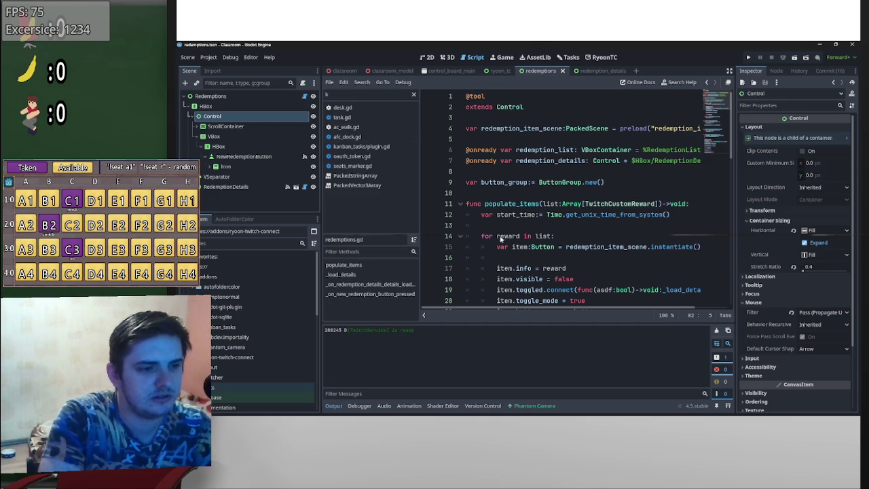
scroll(489, 231, down, 8)
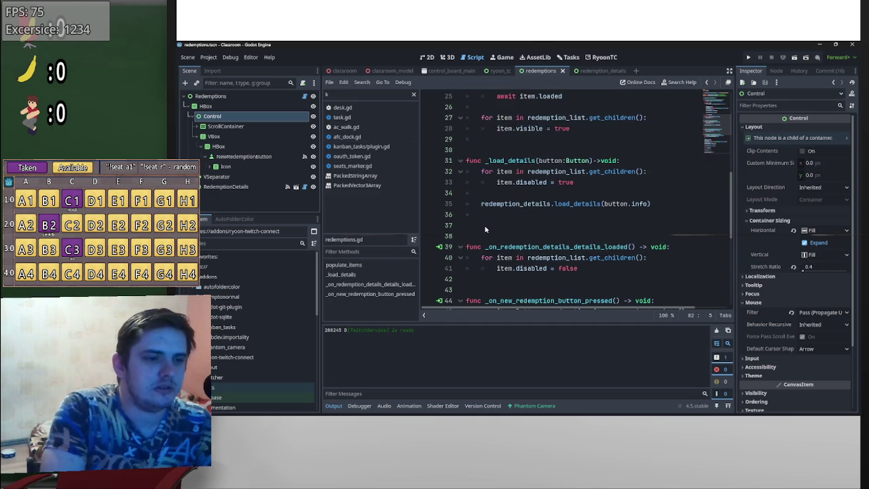
scroll(485, 230, down, 3)
scroll(484, 219, down, 3)
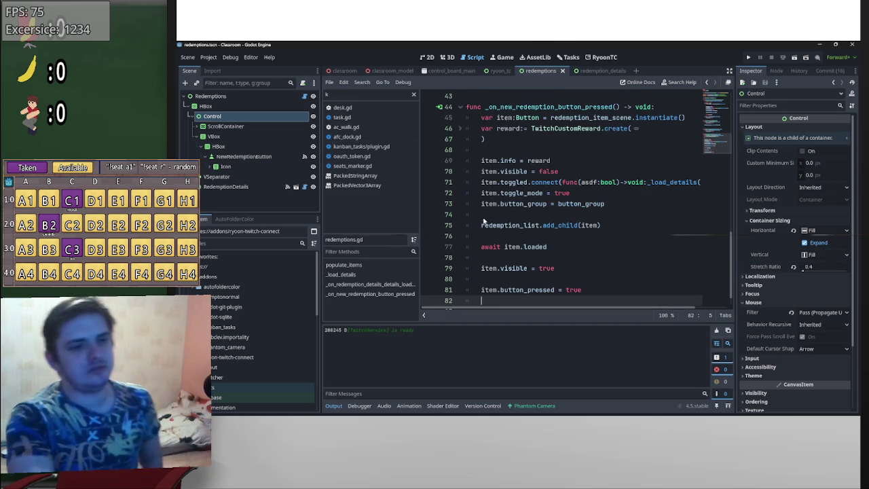
scroll(483, 215, up, 2)
- Insert an 'if !RyoonTC.broadcaster:' guard at the start of the function body
click(481, 182)
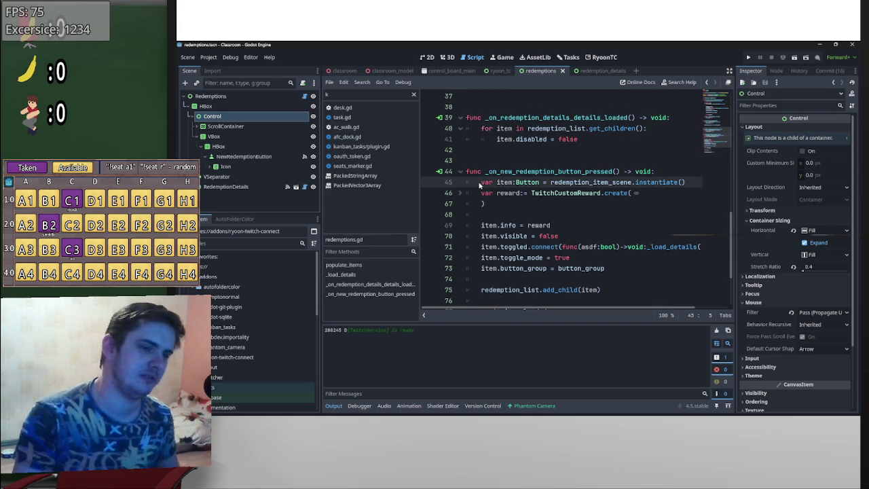
key(ctrl+shift+Return)
text(if !ryoon)
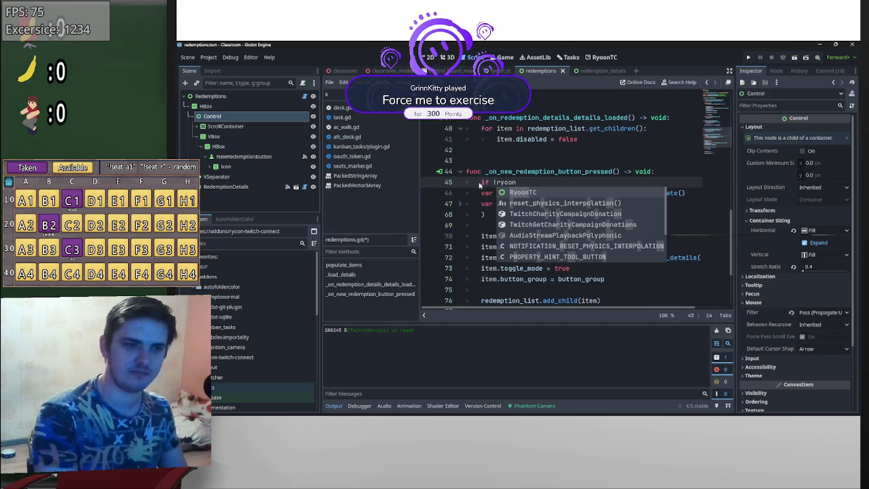
key(Return)
text(.br)
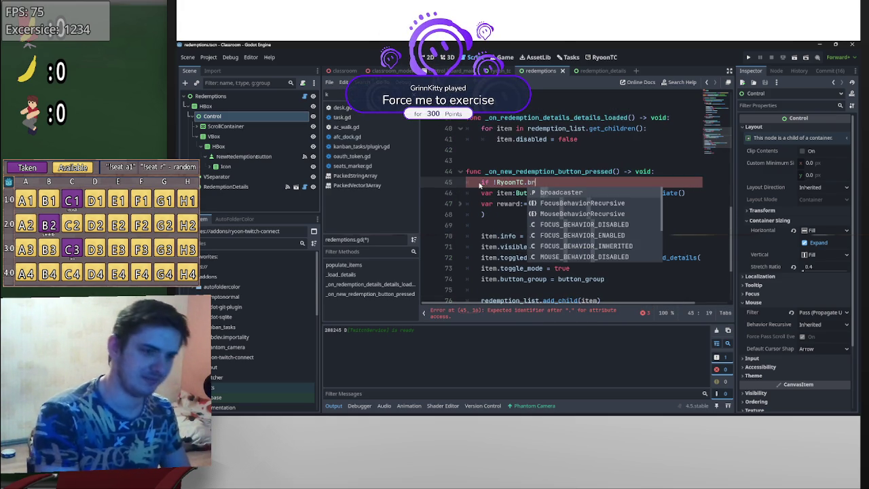
key(Return)
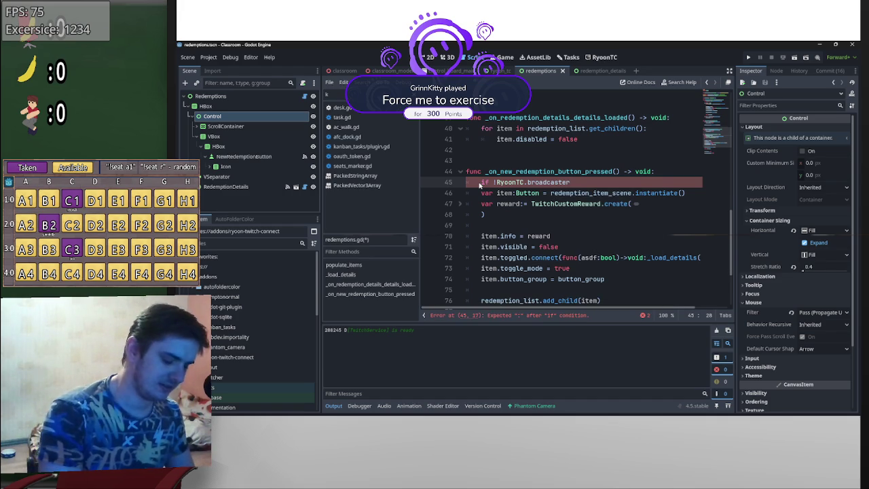
text(:)
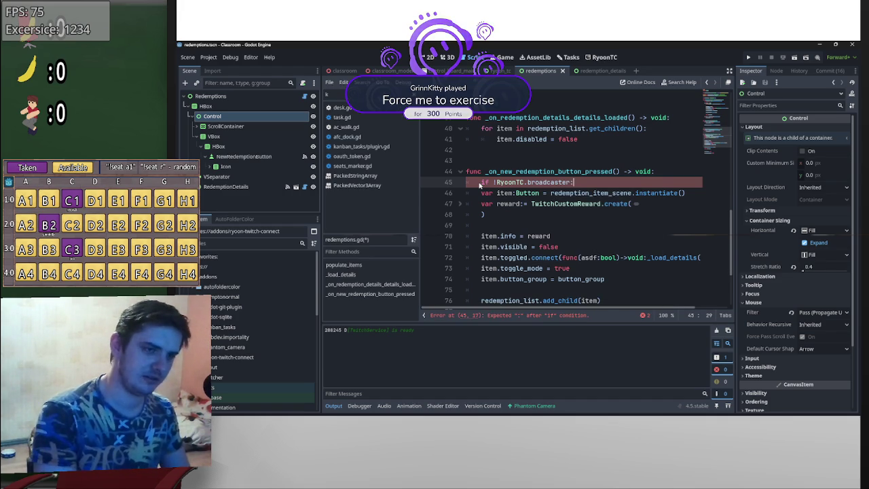
key(Return)
- Inside the guard, print "You need to authenticate first" and return, then save
text(print)
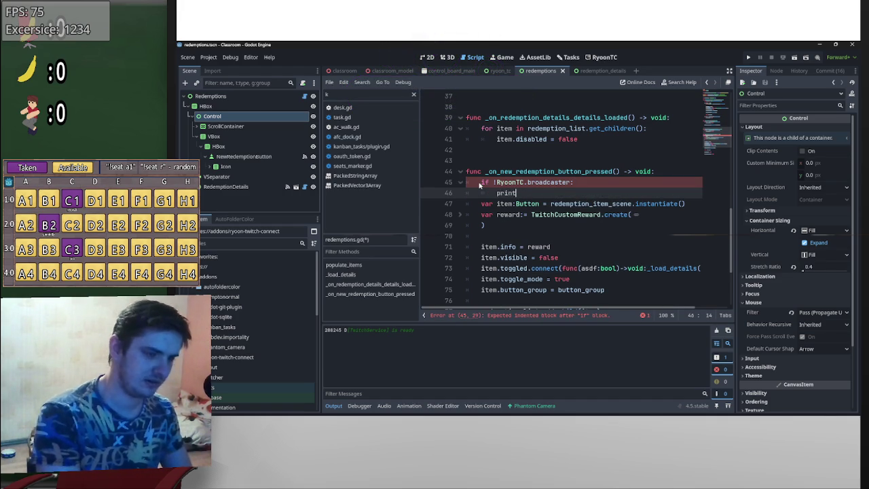
text((""You need to )
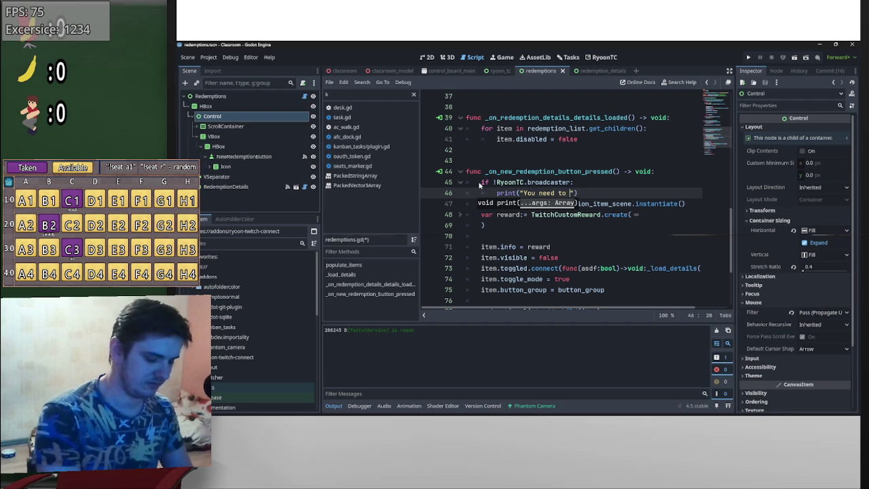
text(authenticate first)
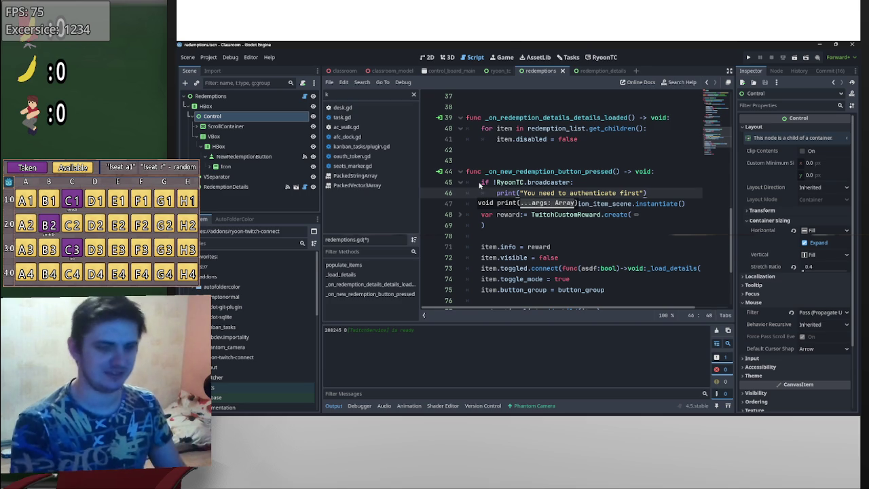
key(Return)
text(return)
key(ctrl+s)
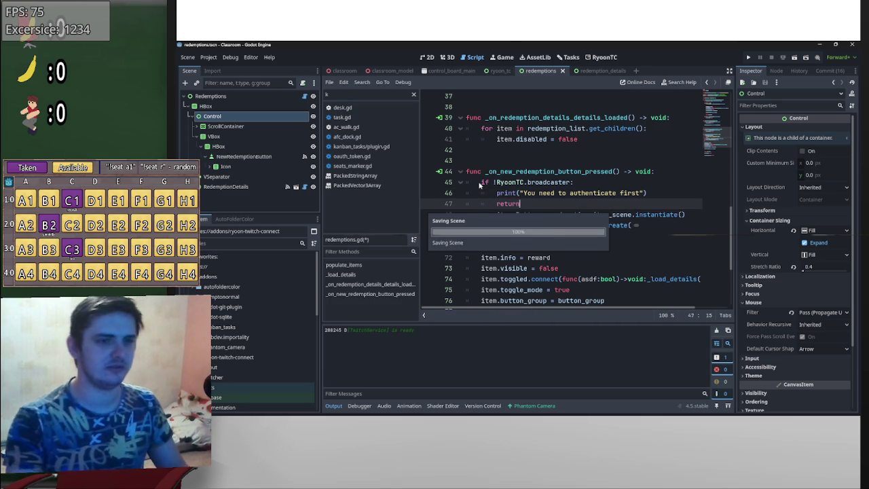
key(Return)
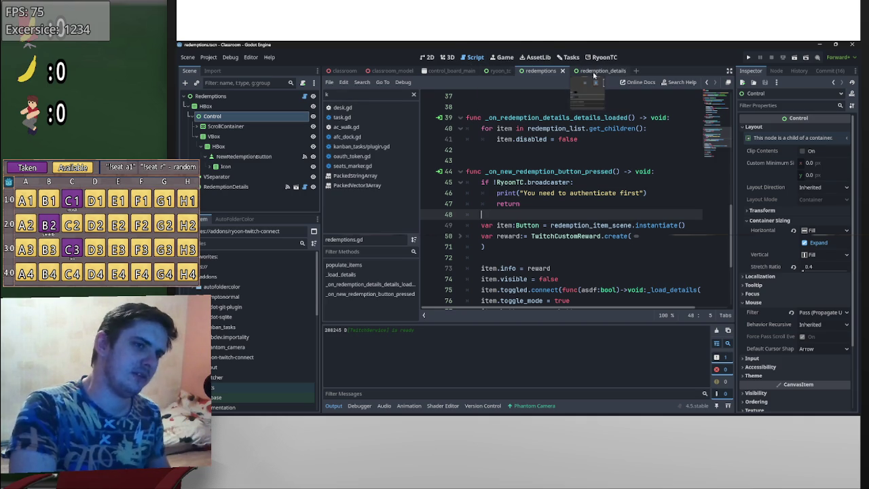
- Restart the RyoonTC plugin by disabling and re-enabling it in Project Settings' Plugins list
click(203, 60)
click(218, 68)
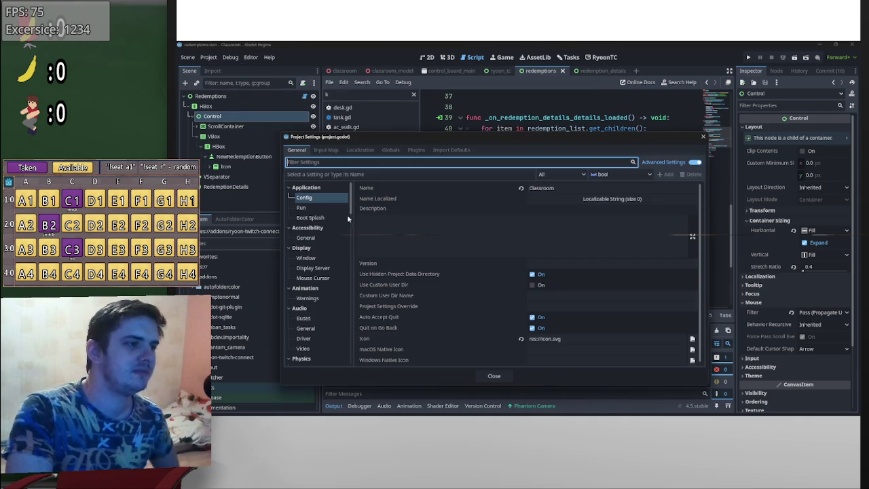
click(414, 150)
click(298, 262)
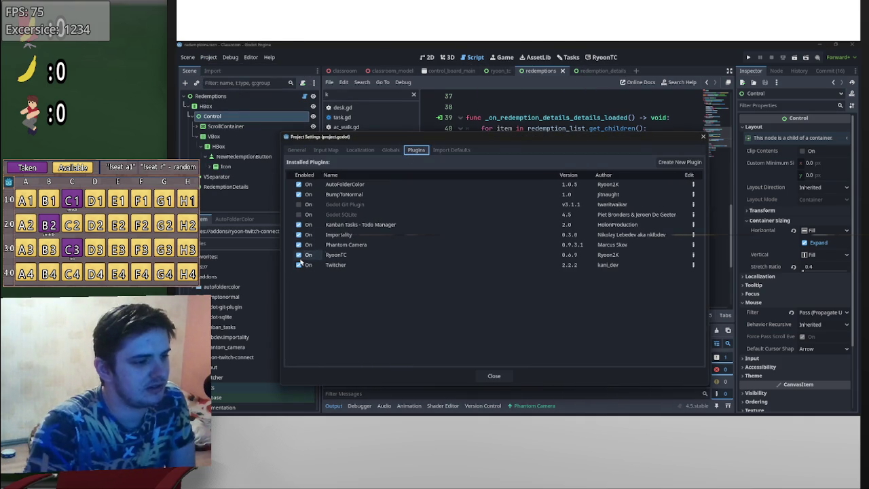
click(511, 377)
click(209, 57)
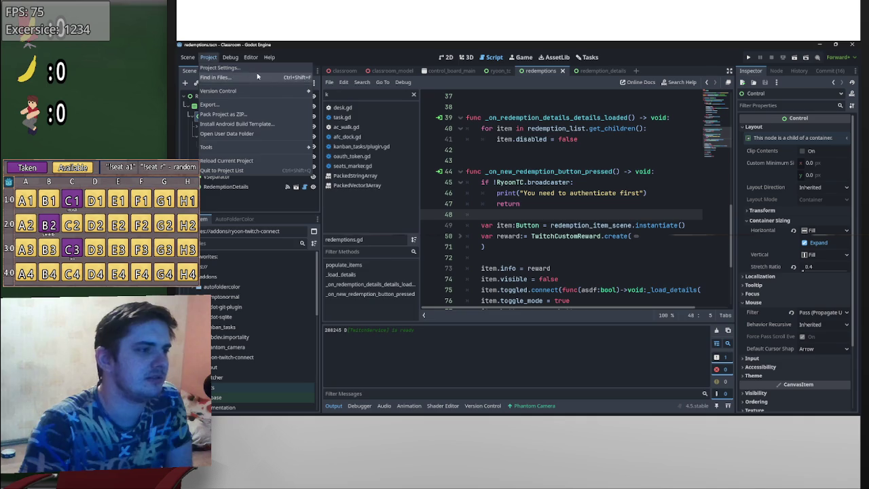
click(258, 70)
click(299, 255)
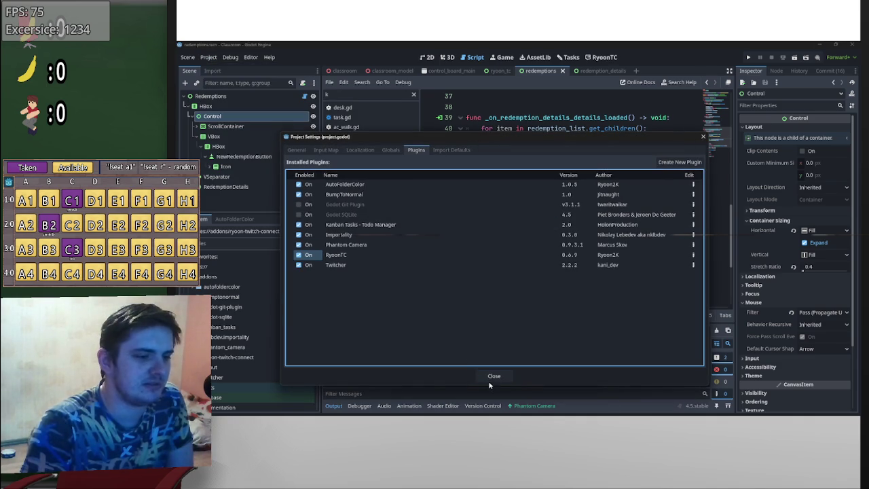
click(493, 376)
- From the RyoonTC redemptions panel, try adding a new redemption while unauthenticated
click(617, 73)
click(603, 57)
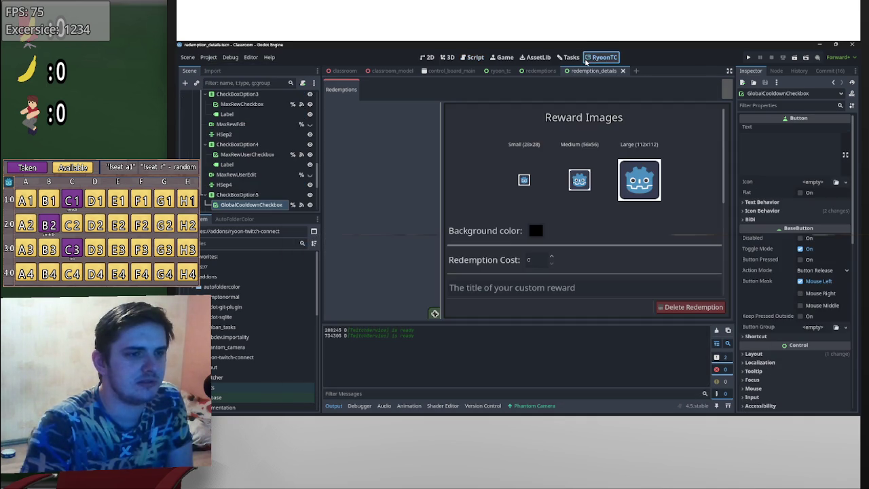
click(434, 313)
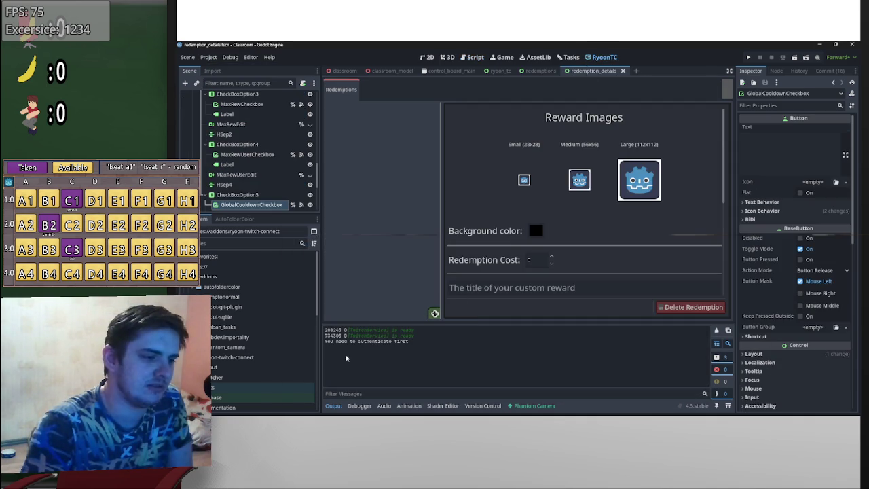
click(727, 88)
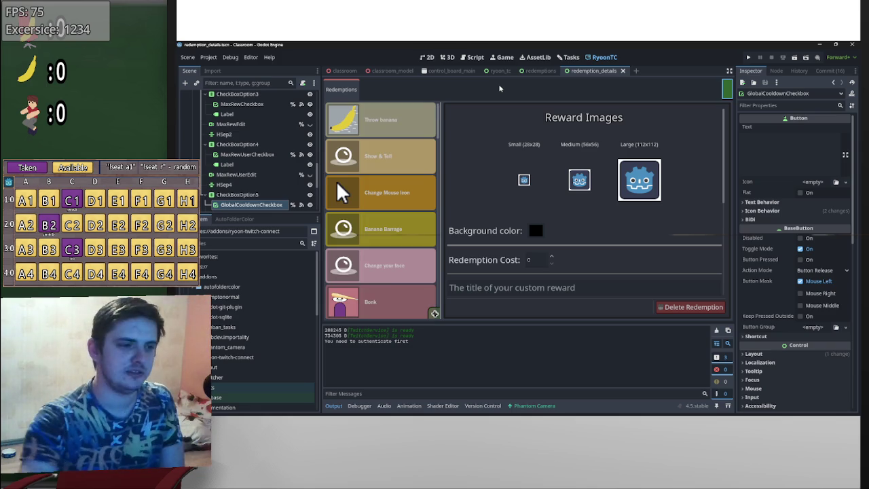
scroll(435, 299, down, 5)
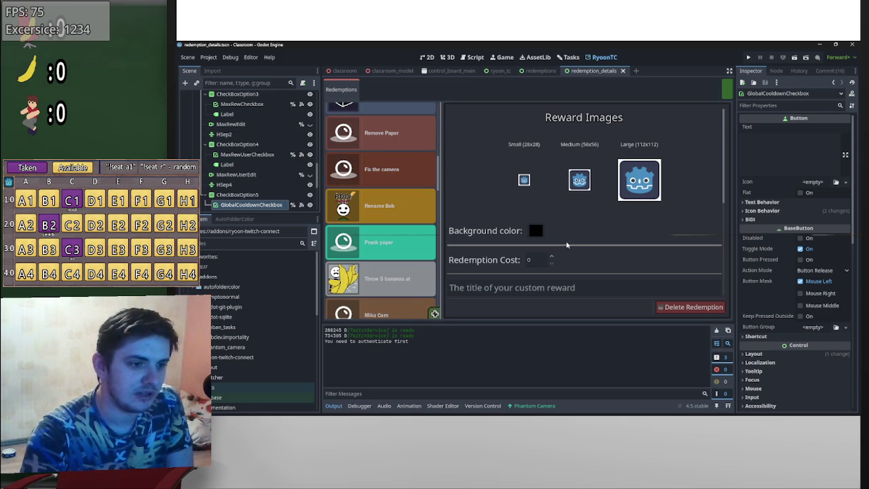
scroll(573, 239, down, 3)
scroll(555, 225, up, 3)
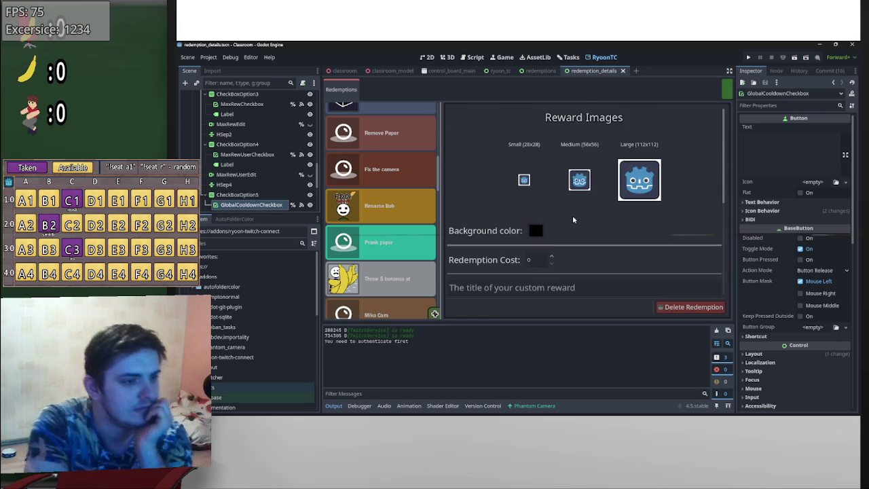
scroll(424, 229, down, 10)
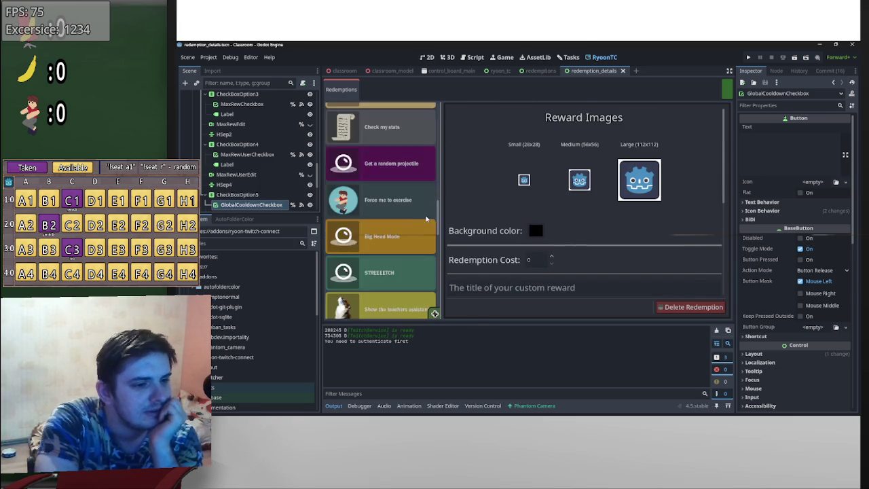
scroll(421, 233, down, 2)
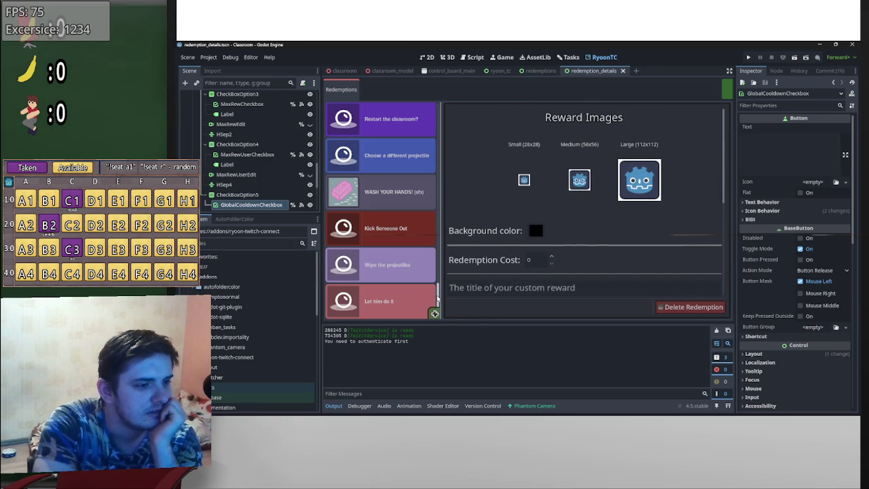
drag(438, 298, 448, 106)
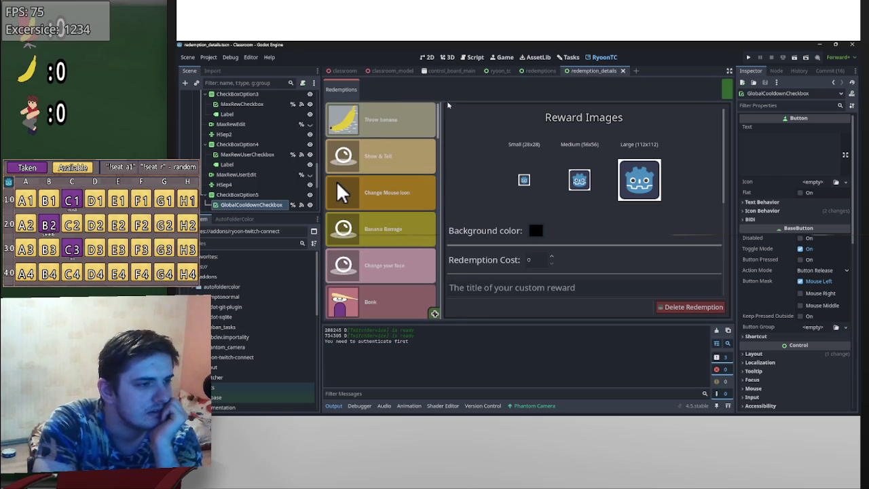
scroll(429, 205, down, 10)
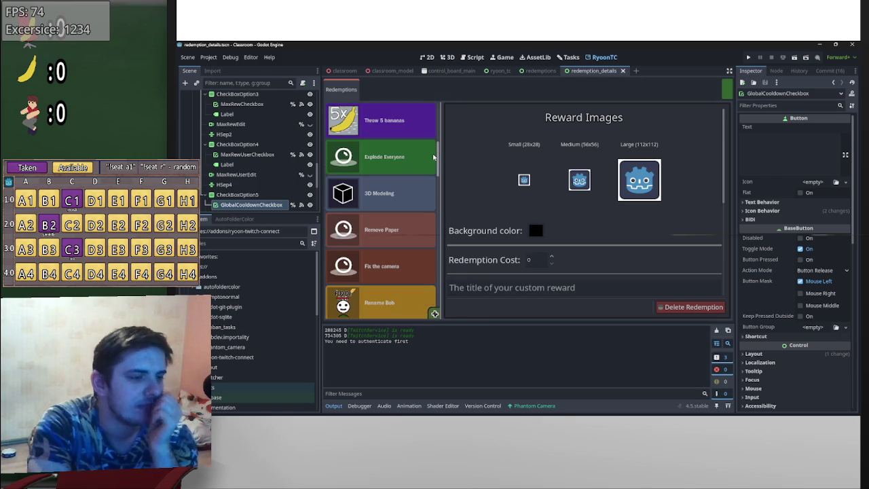
scroll(430, 224, down, 10)
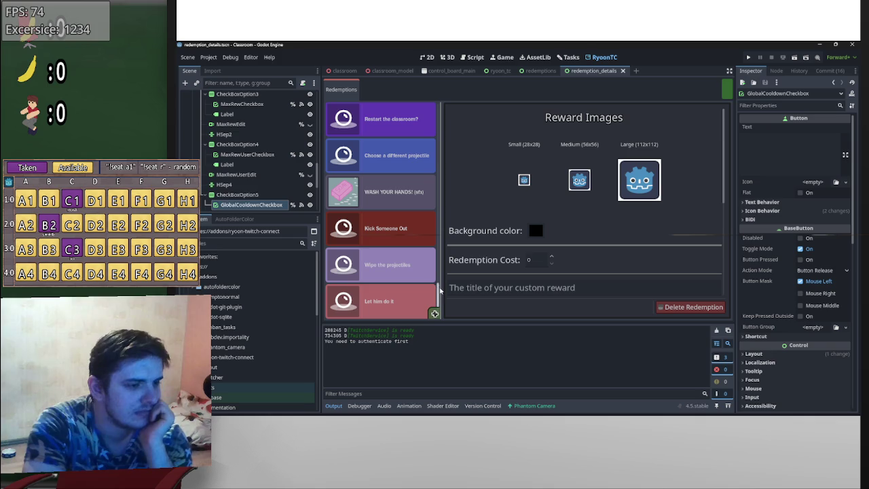
drag(439, 292, 428, 139)
scroll(429, 139, up, 10)
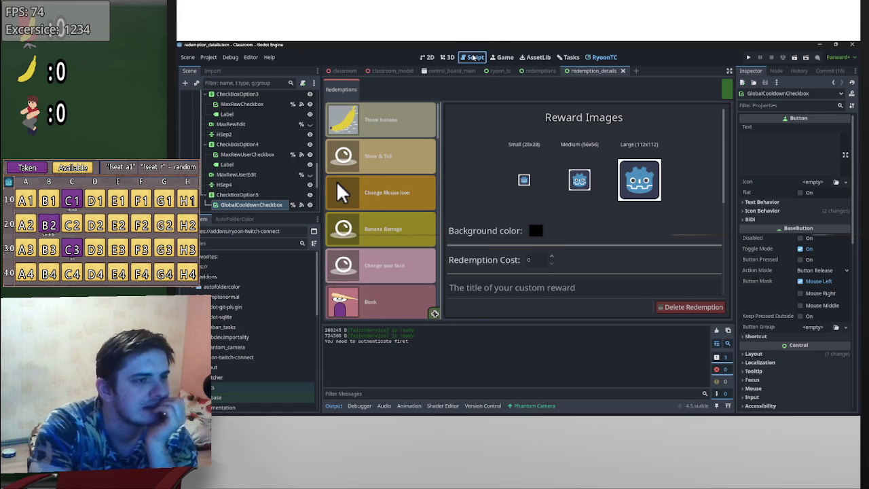
- Open redemptions.gd and place the cursor on empty line 82 after await item.loaded
click(473, 57)
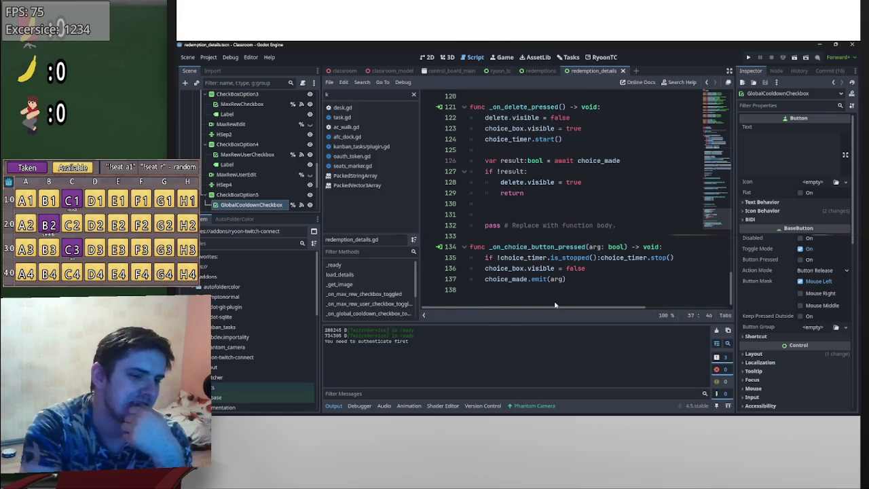
click(534, 71)
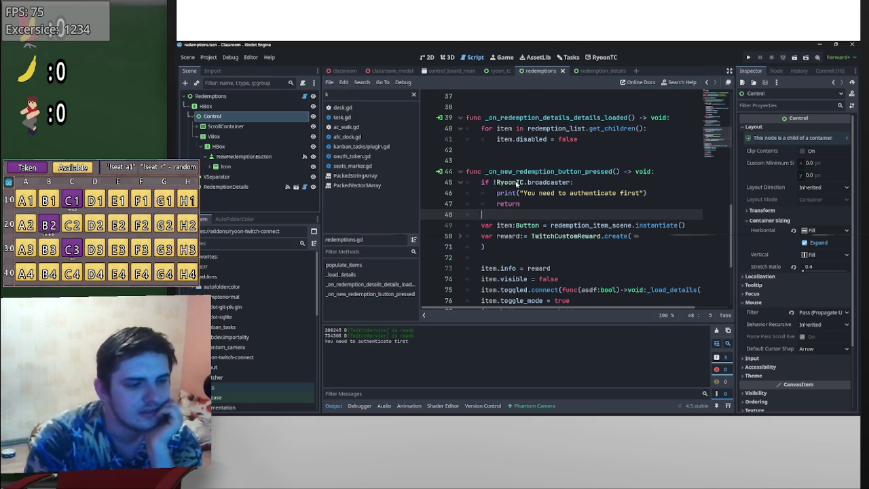
scroll(574, 201, down, 2)
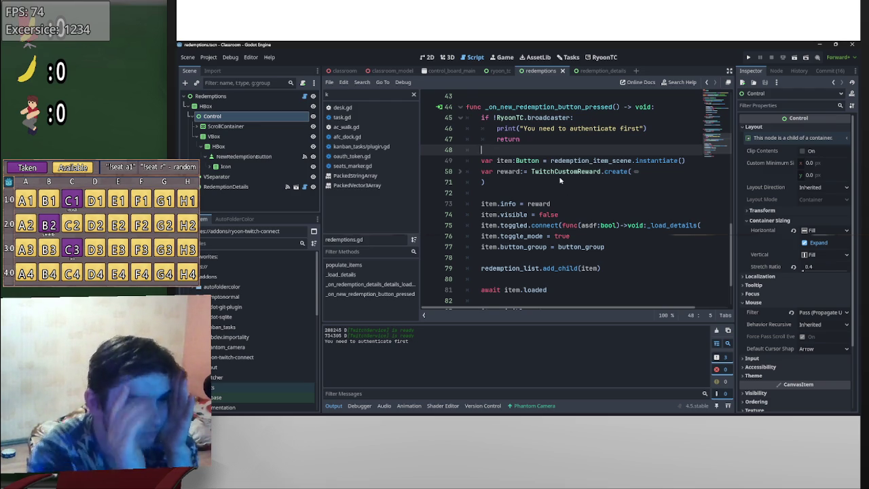
scroll(559, 179, down, 2)
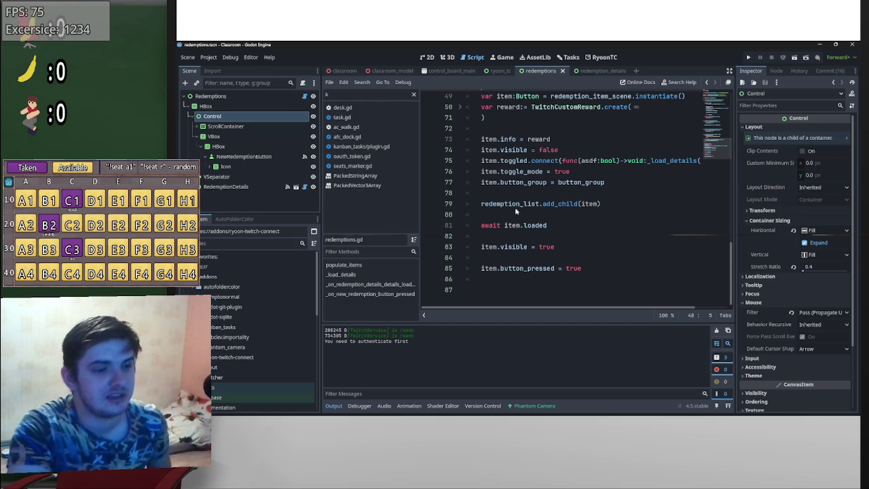
click(538, 235)
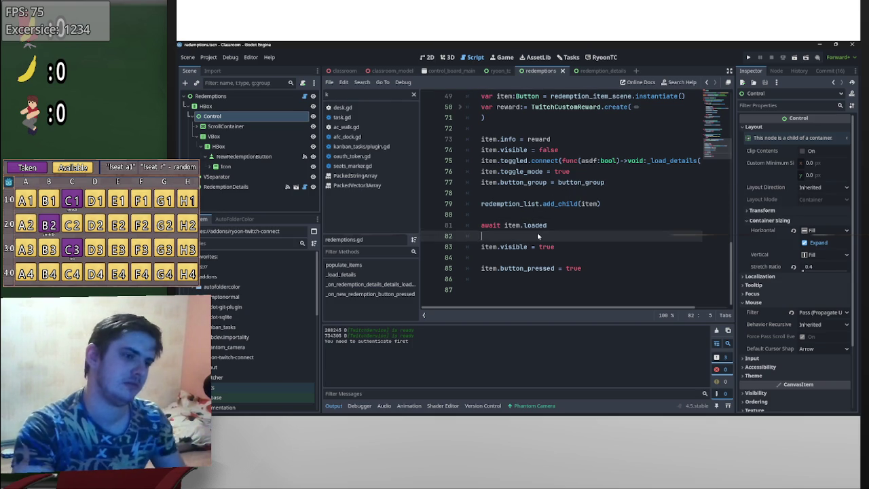
- Insert an empty print() line after await item.loaded in redemptions.gd
key(Return)
key(Up)
text(print()
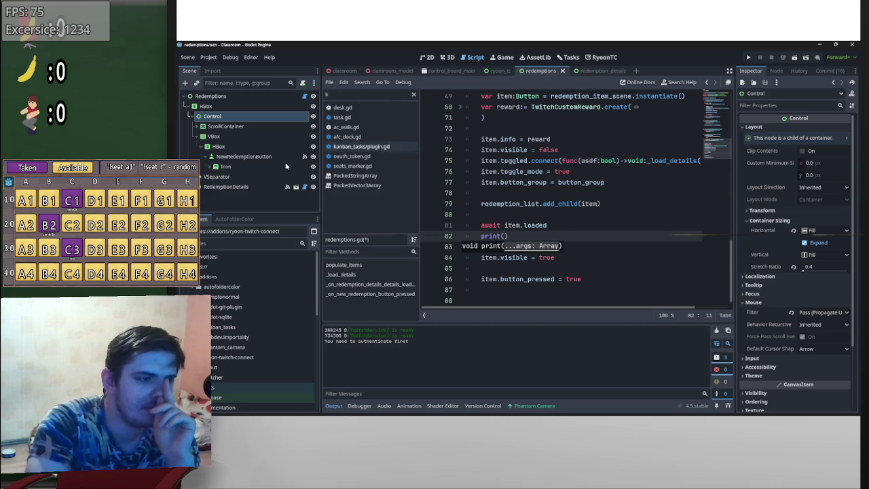
- Filter the script list by 'redemp' and look through redemption_item.gd
click(413, 95)
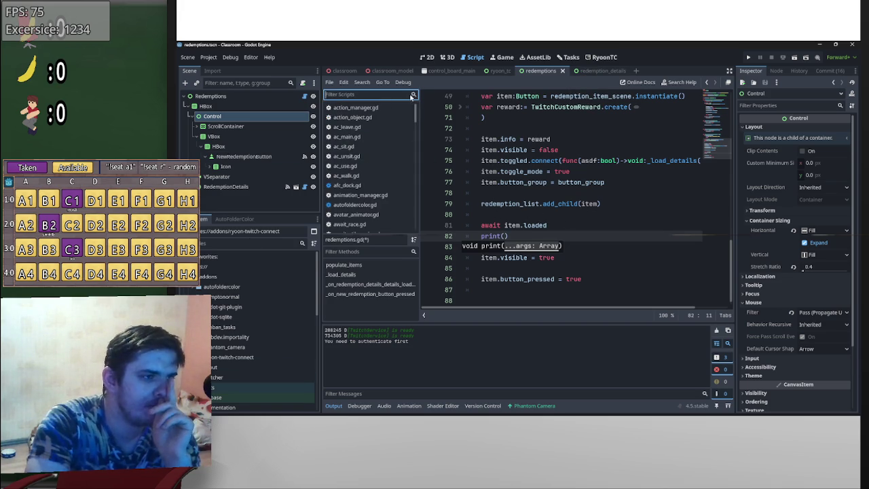
text(redemp)
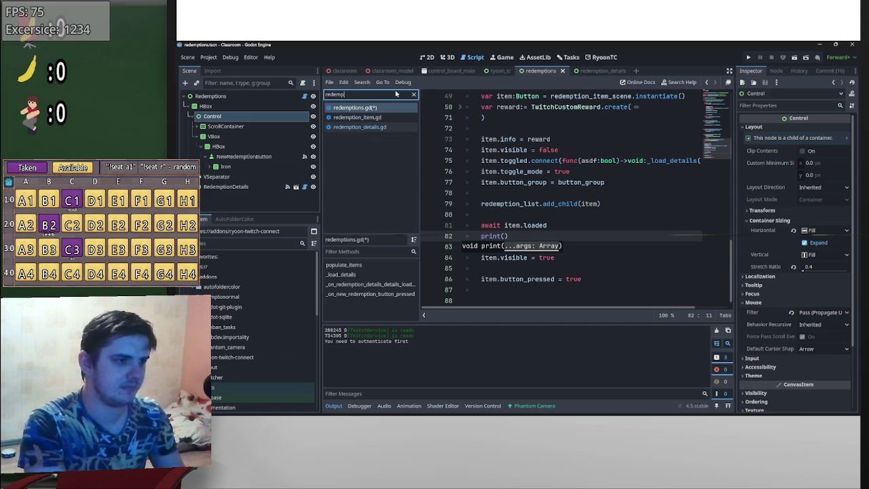
click(384, 118)
scroll(491, 188, down, 3)
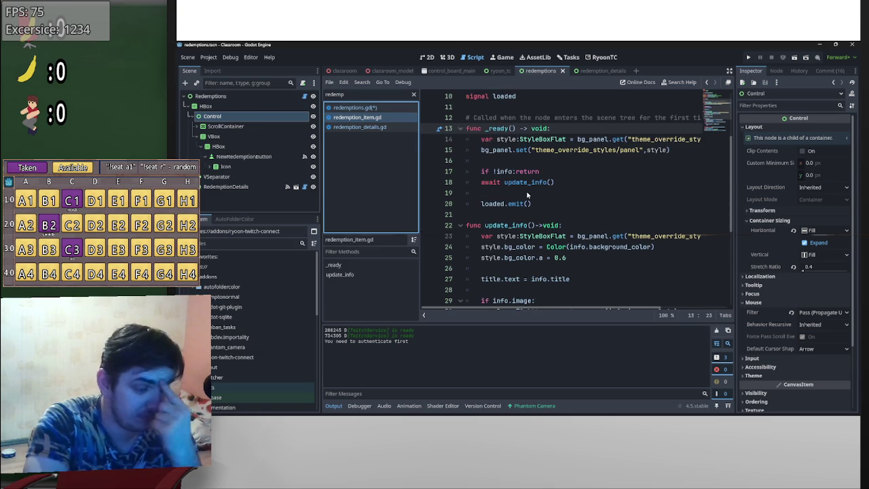
scroll(526, 194, down, 4)
scroll(527, 192, down, 1)
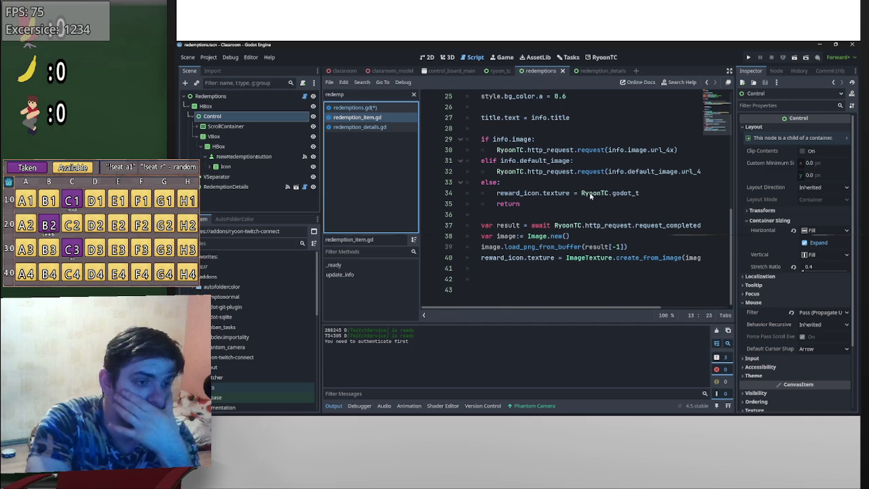
scroll(590, 194, up, 2)
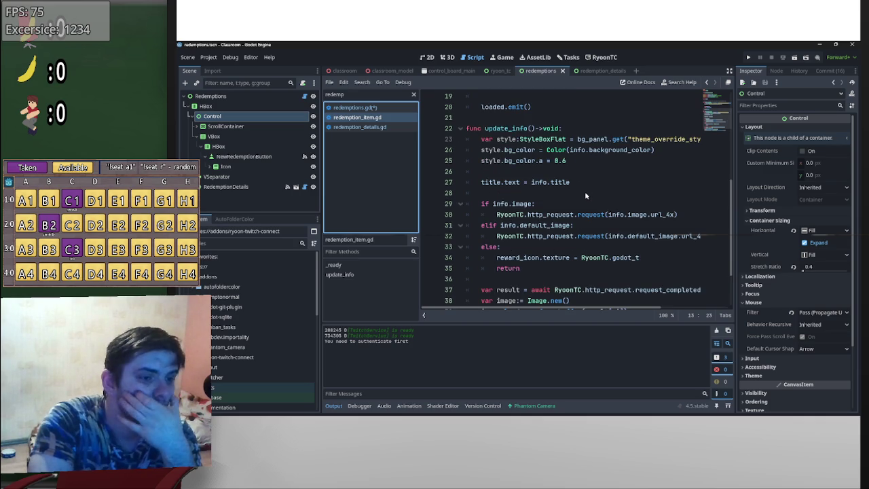
scroll(572, 185, up, 3)
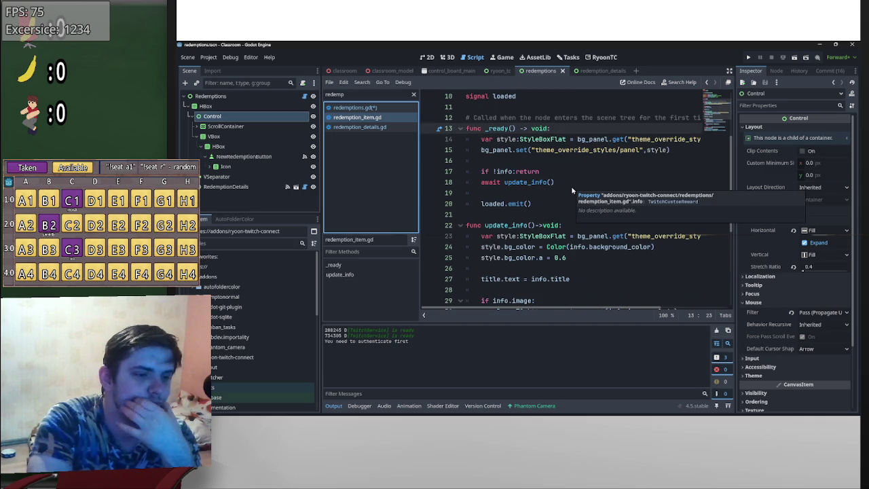
- Back in redemptions.gd, unfold the TwitchCustomReward.create argument list and inspect its empty strings
key(alt+Left)
scroll(581, 221, up, 4)
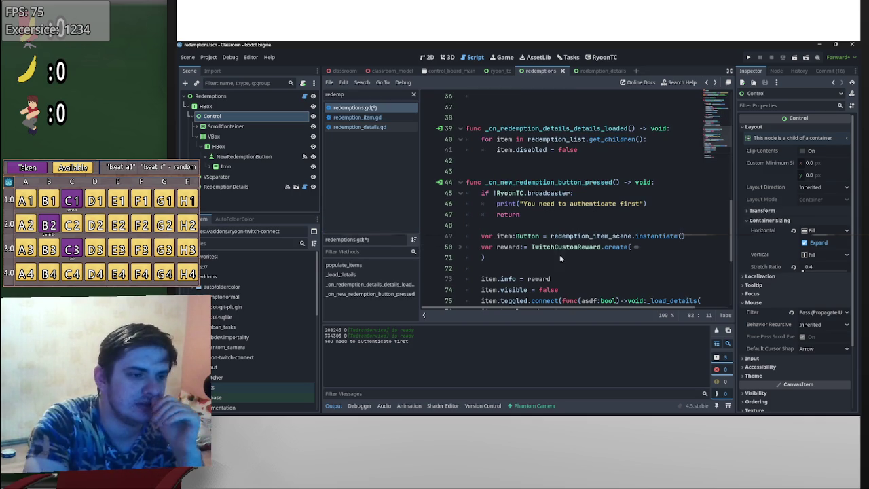
click(461, 247)
scroll(544, 228, down, 2)
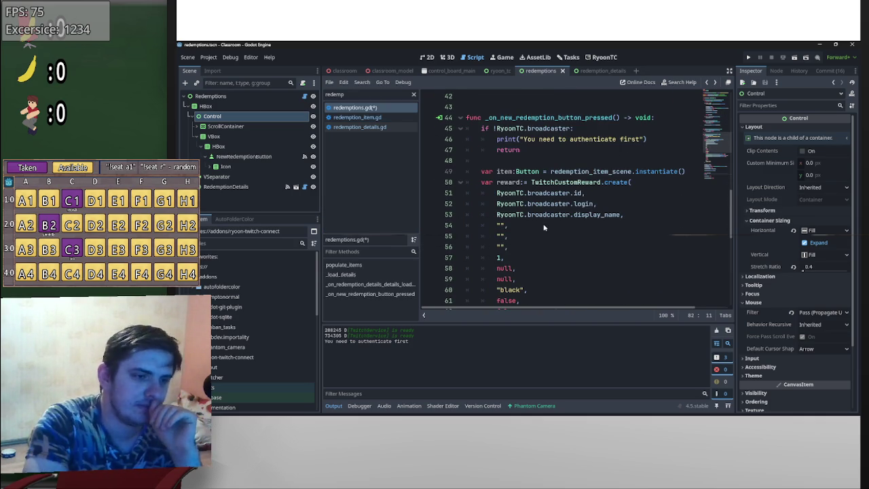
click(504, 227)
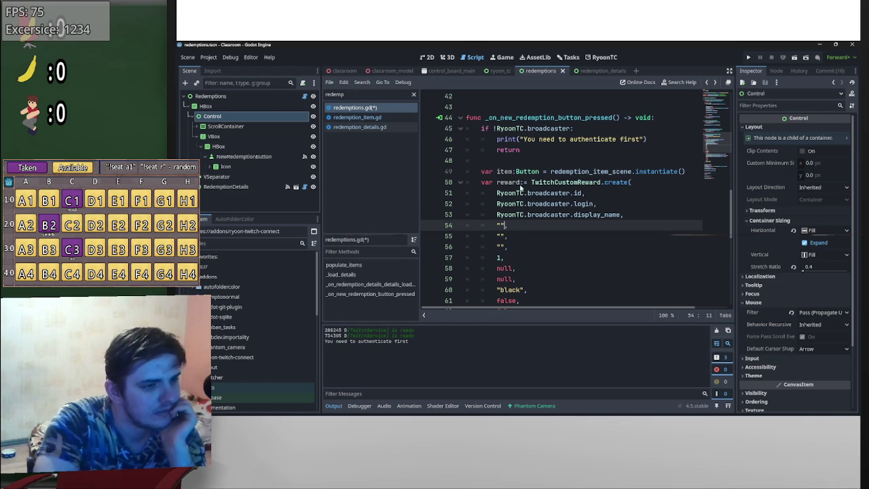
scroll(492, 171, down, 3)
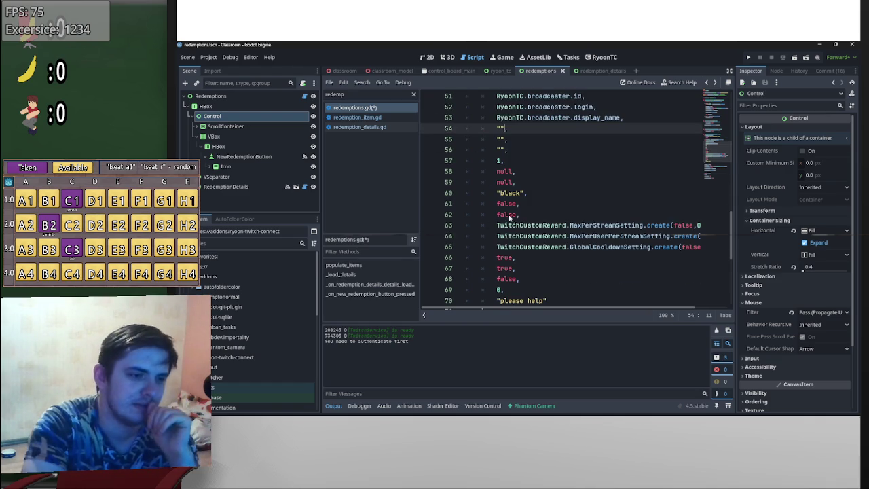
scroll(515, 216, up, 2)
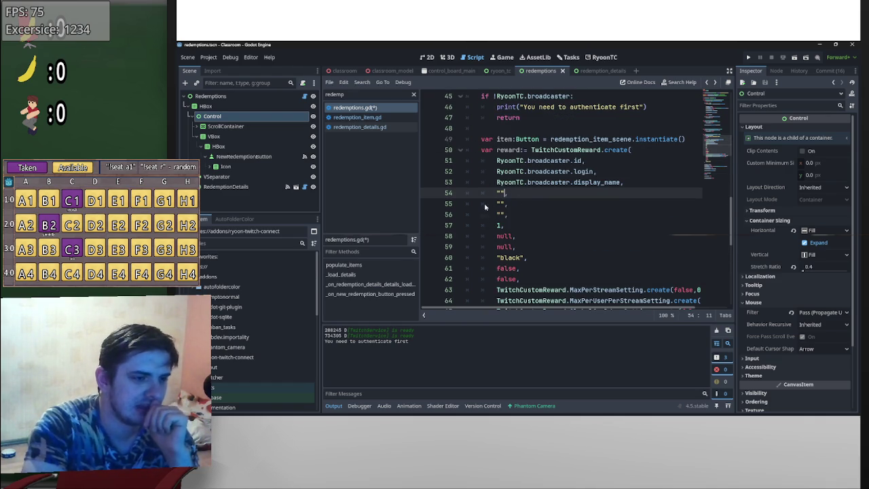
- Fill the reward create call's empty title and prompt arguments with 'title' and 'Prompt'
click(632, 182)
text(,)
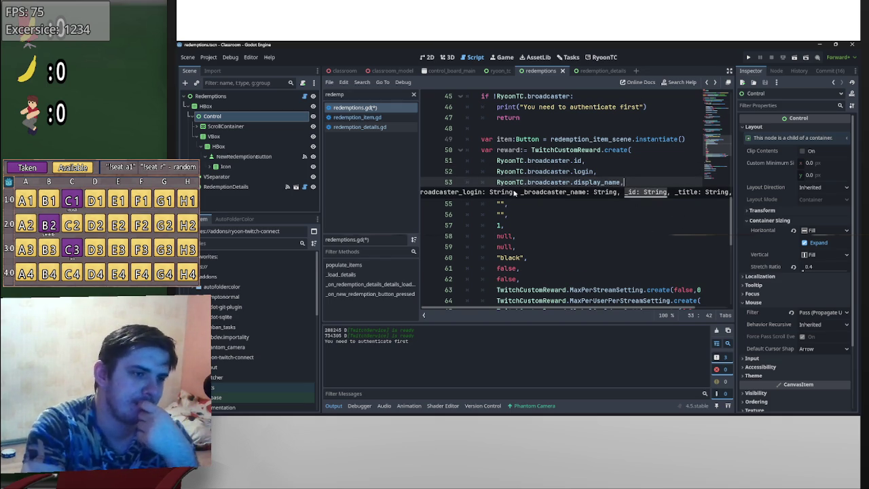
click(506, 194)
click(501, 204)
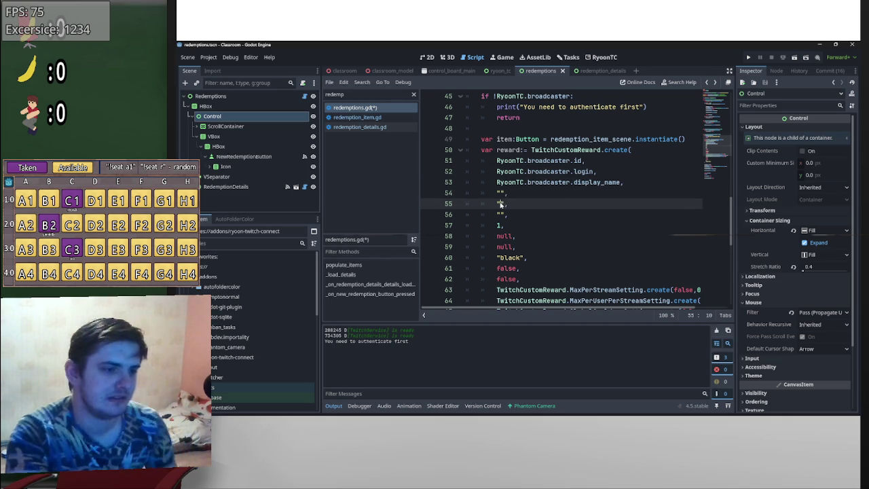
text(title)
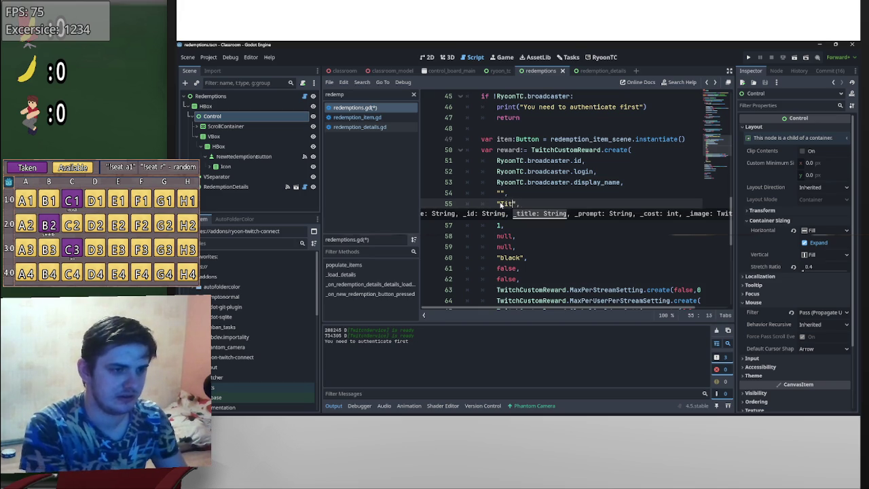
key(Down)
key(Down)
key(Down)
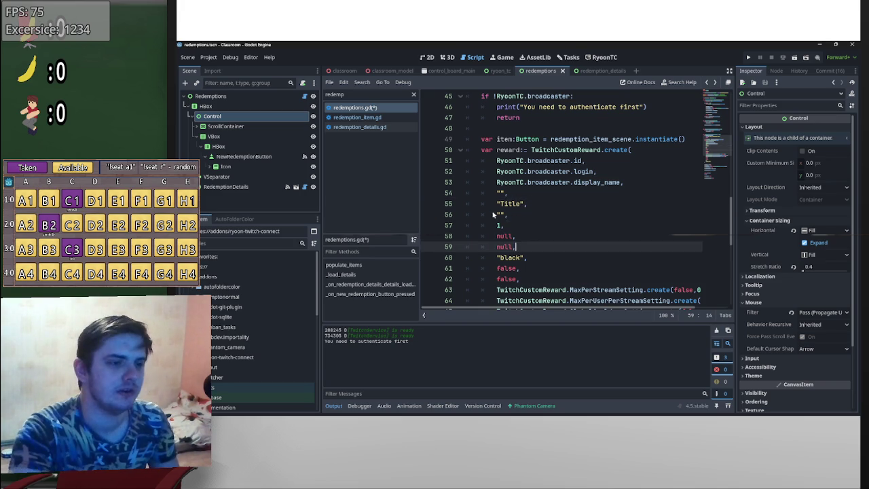
click(500, 215)
text(Prompt)
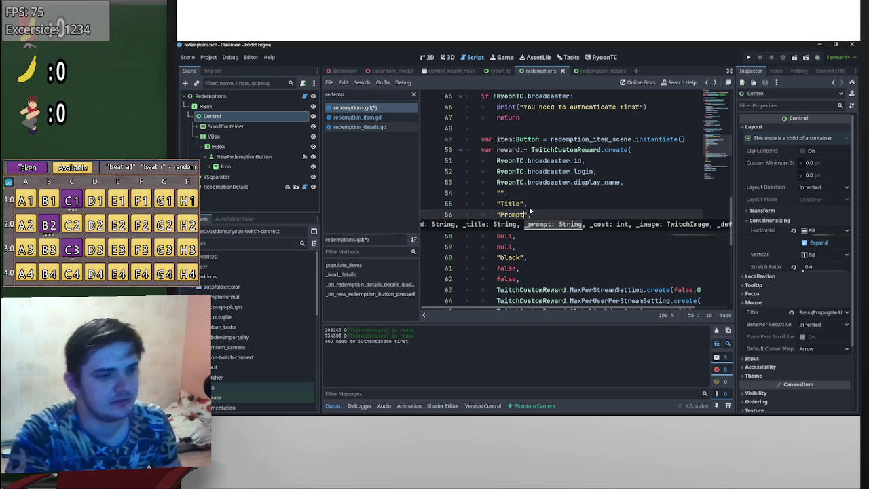
click(529, 203)
click(204, 58)
- Check the RyoonTC entry in Project Settings' Plugins list, then show the RyoonTC redemptions screen
click(219, 67)
click(303, 253)
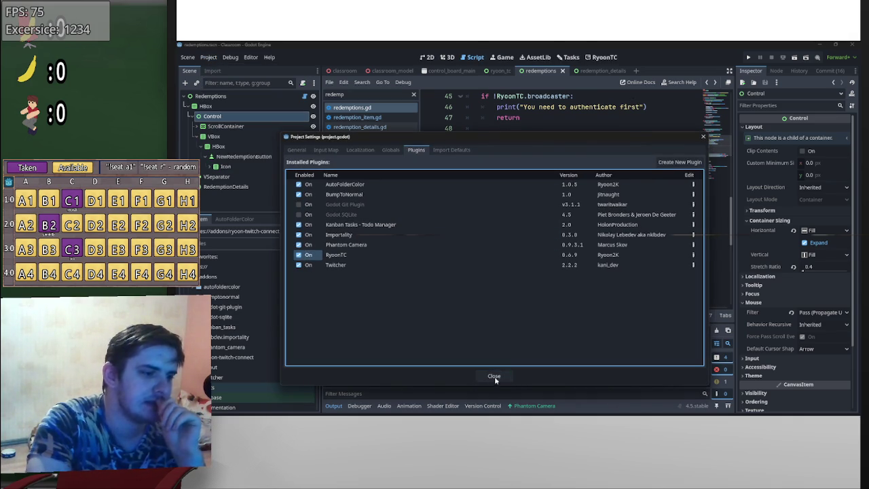
click(494, 376)
click(602, 57)
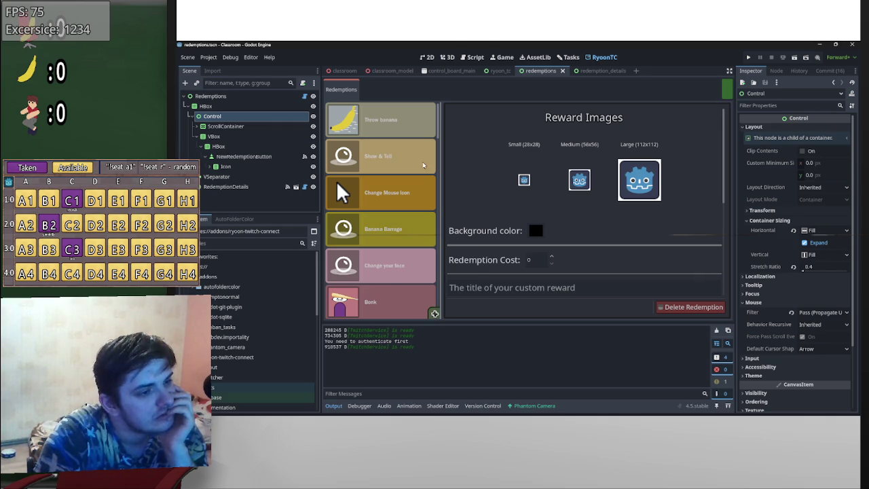
- Scroll through the redemption cards, then return to the redemptions.gd script
scroll(436, 254, down, 8)
scroll(436, 254, down, 5)
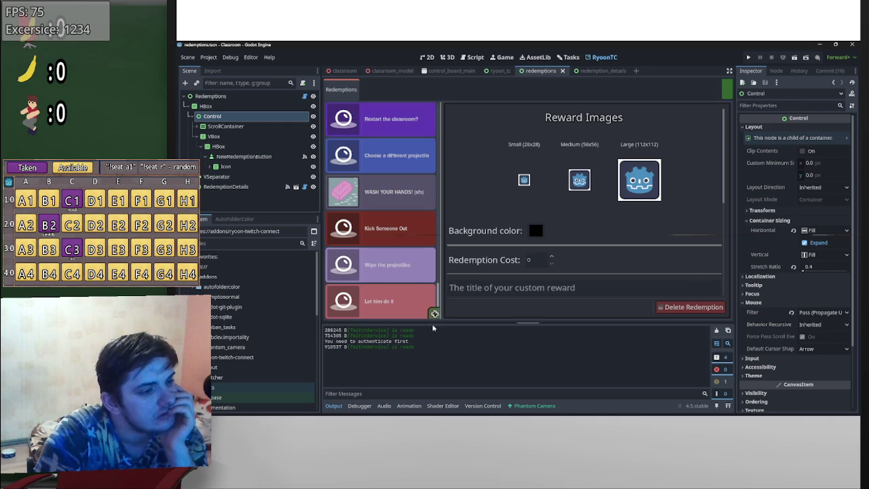
scroll(419, 178, up, 13)
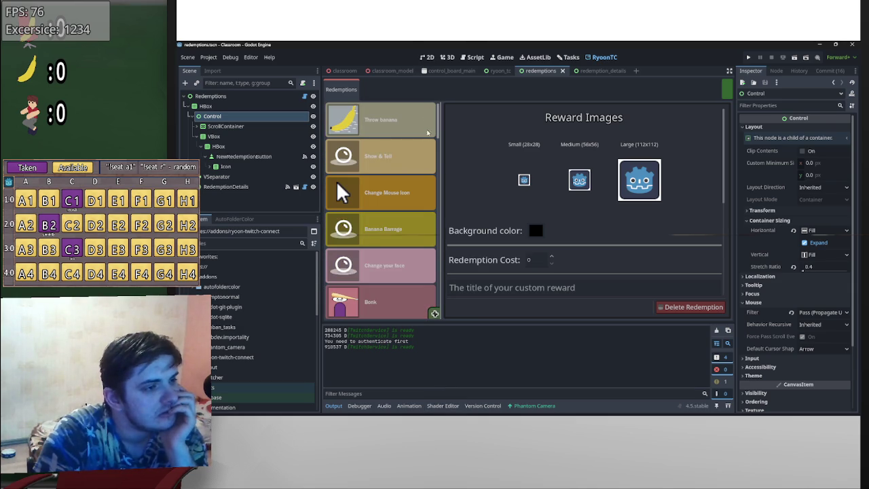
scroll(427, 157, down, 5)
scroll(427, 157, down, 8)
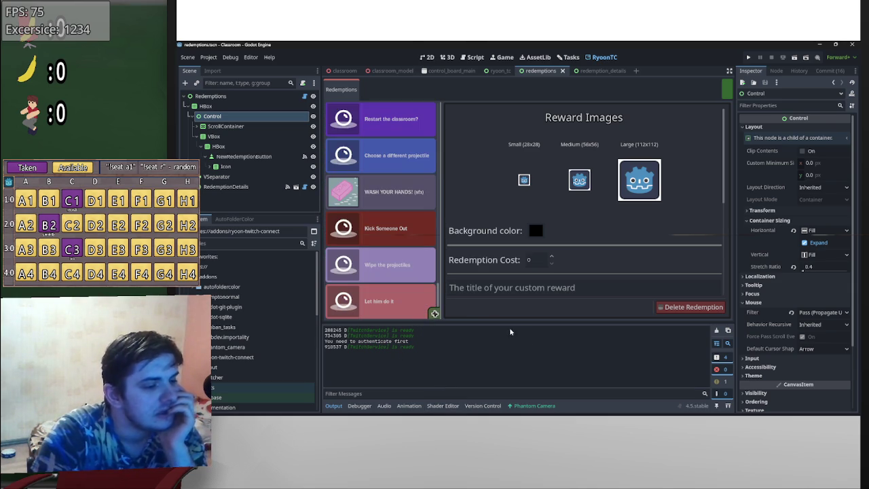
click(474, 58)
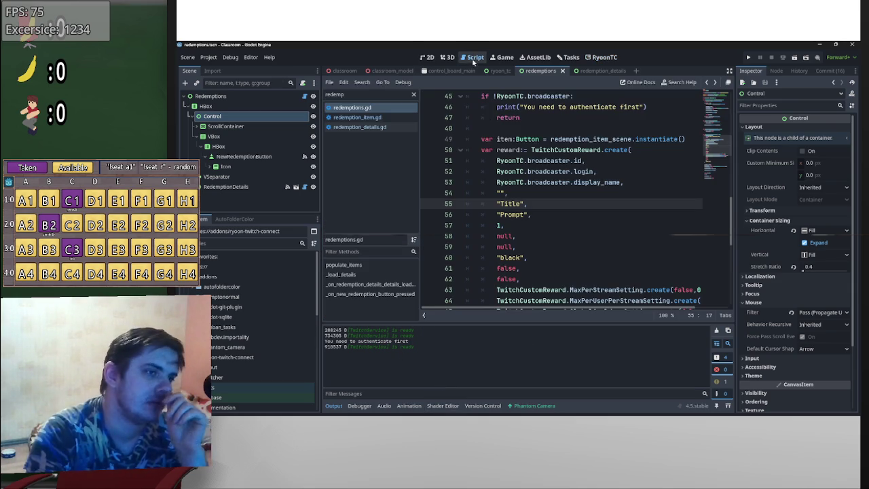
- Move the empty print from line 82 up to line 72 and make it print "Helloa!?!?!"
scroll(545, 211, down, 7)
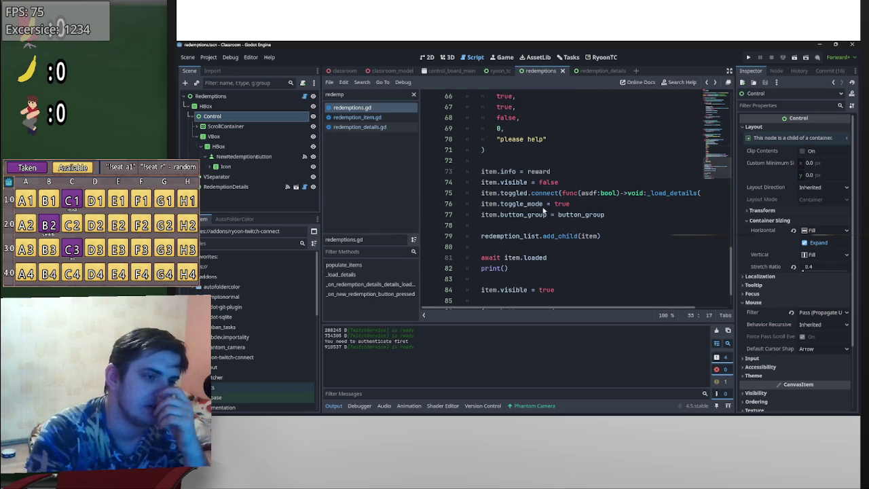
click(506, 271)
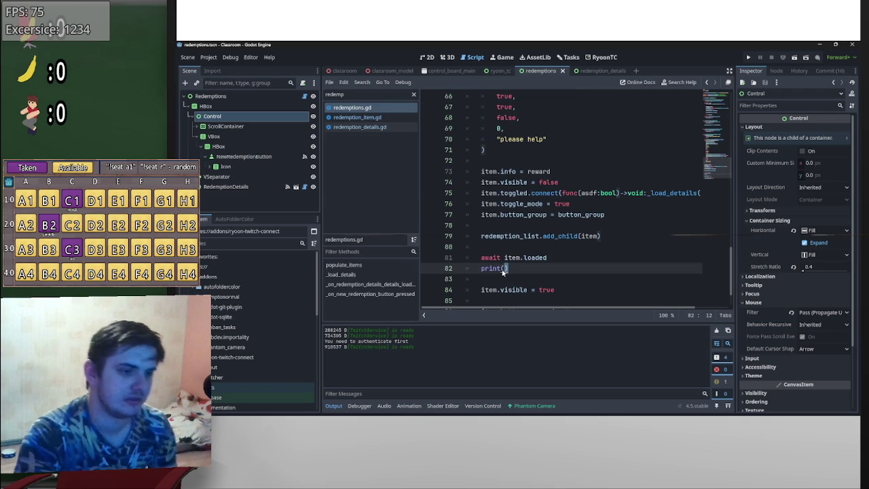
mouse_move(508, 271)
mouse_down()
mouse_move(478, 273)
mouse_move(506, 163)
mouse_up()
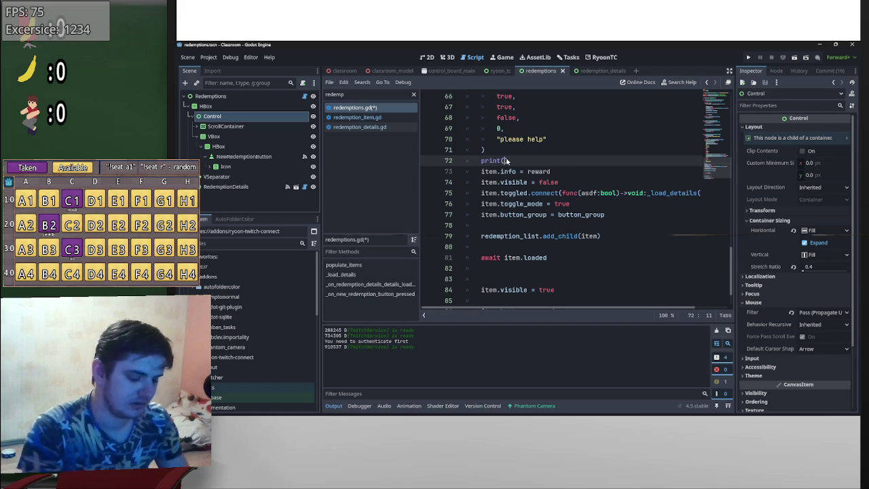
text("Helload)
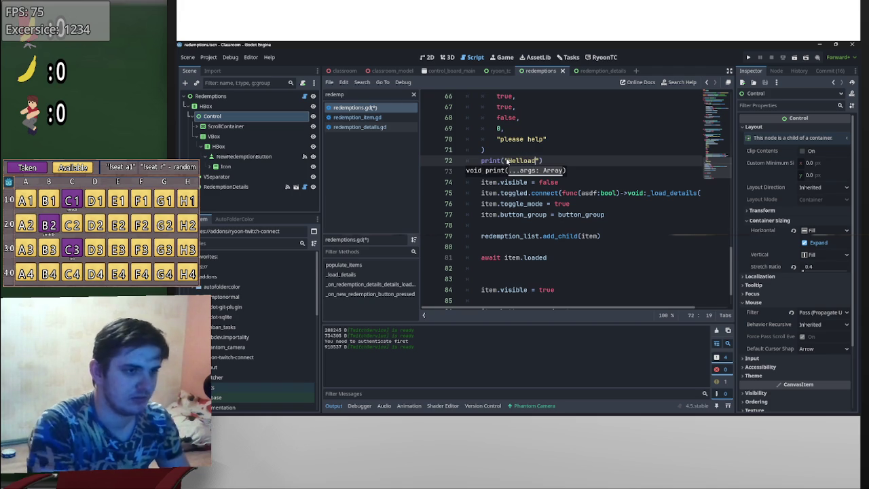
key(BackSpace)
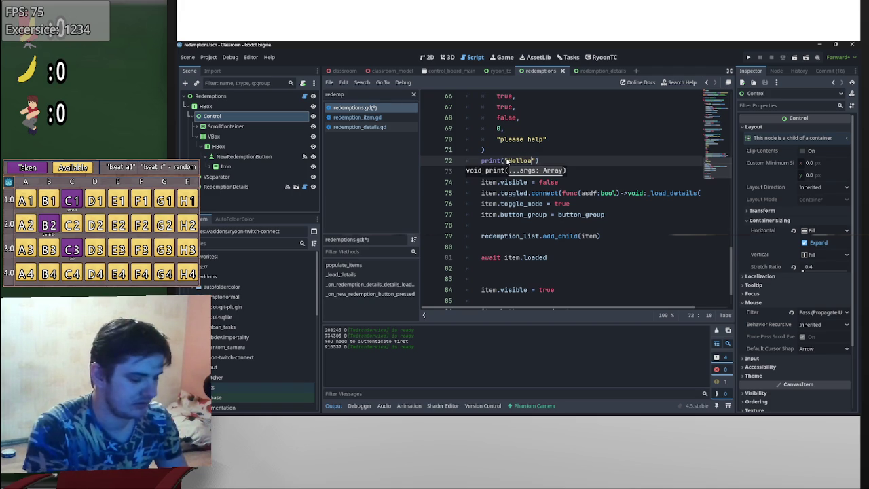
text(!?!?!)
click(597, 71)
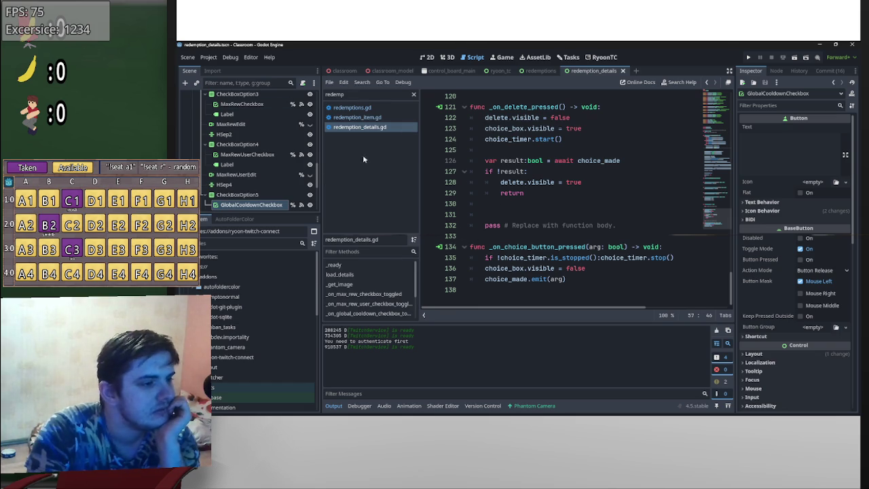
- Add a new redemption in the RyoonTC panel and check the output for the debug message
click(604, 57)
click(435, 313)
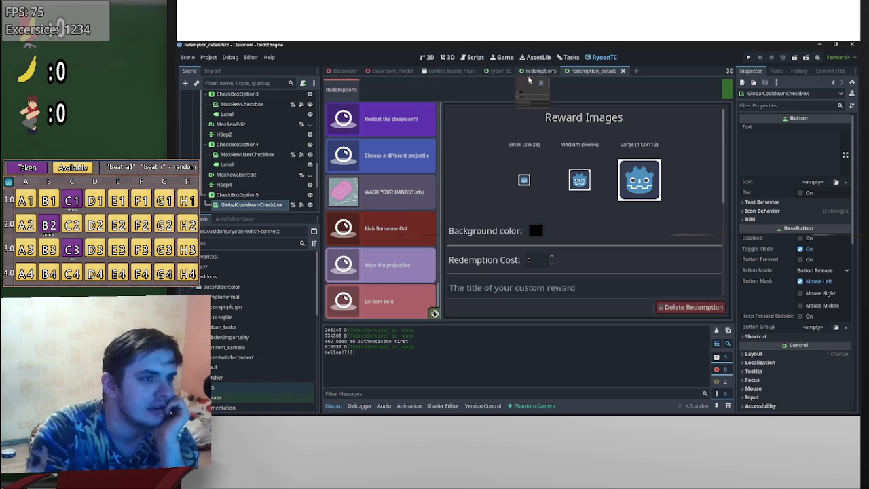
scroll(411, 217, down, 5)
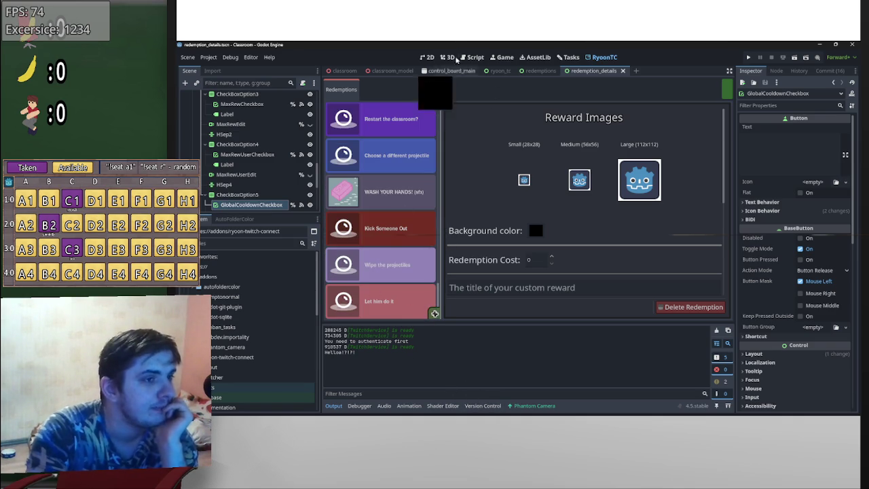
- Back in the script editor, glance at redemption_item.gd and reopen redemptions.gd
click(473, 57)
scroll(533, 226, up, 1)
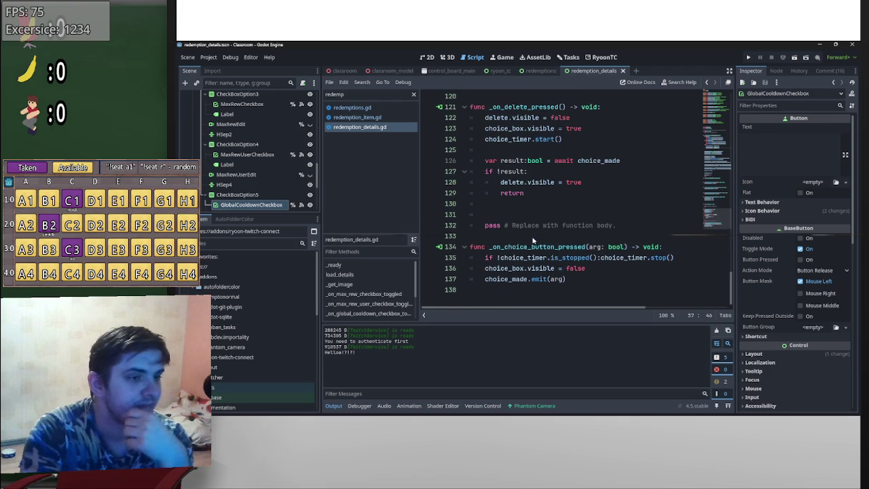
scroll(533, 227, down, 1)
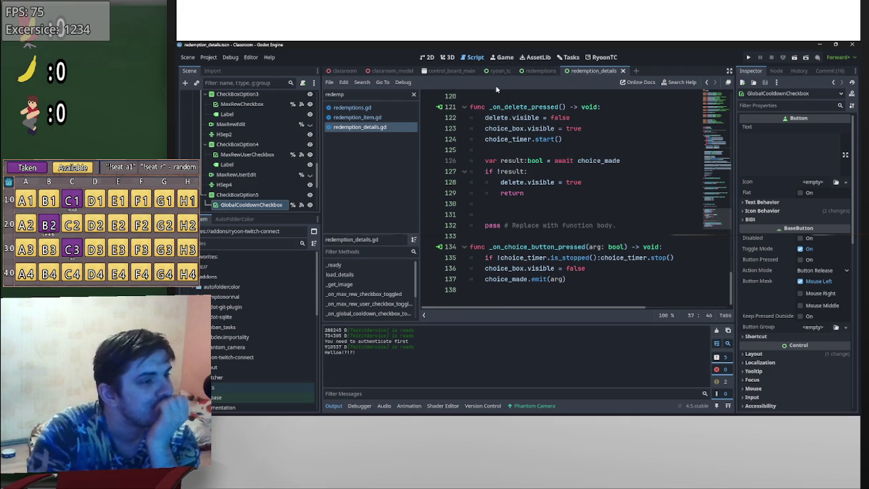
click(382, 119)
scroll(586, 228, down, 2)
click(378, 111)
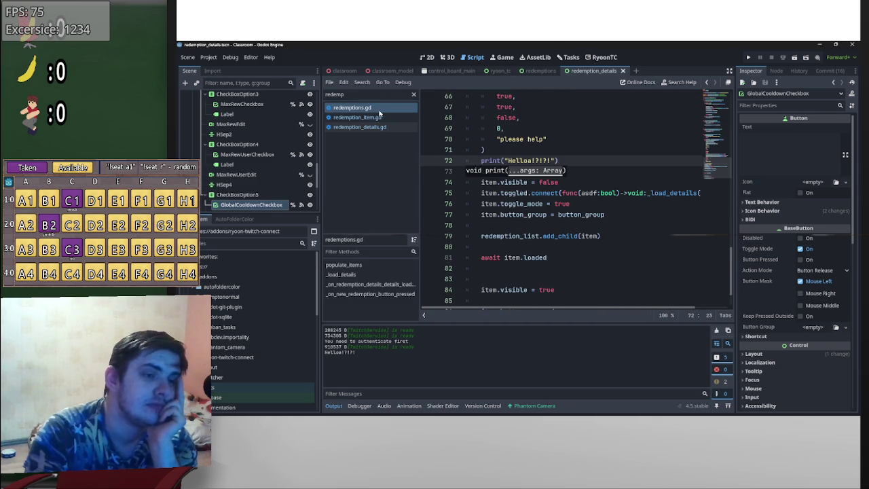
scroll(630, 253, up, 2)
scroll(588, 237, down, 1)
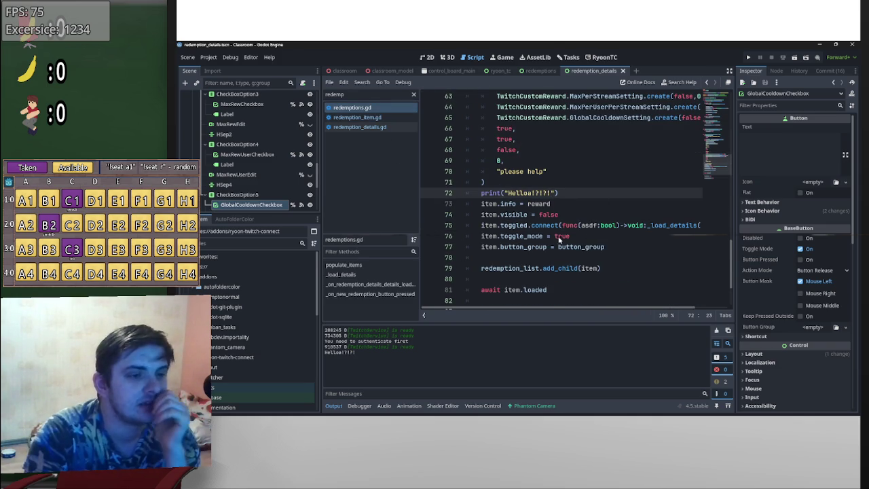
scroll(652, 299, right, 3)
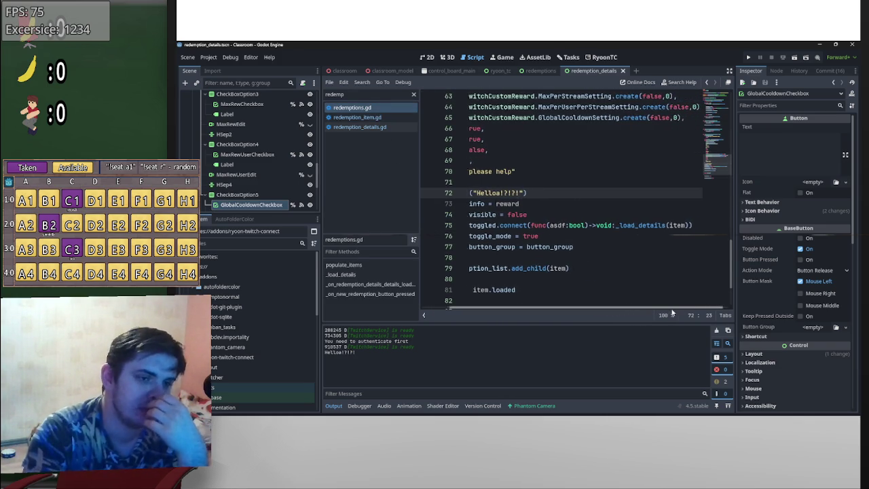
scroll(646, 292, left, 3)
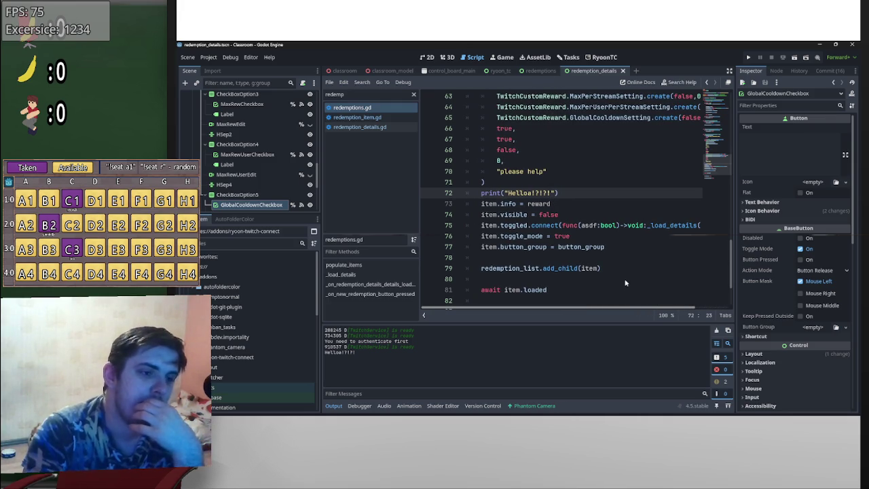
click(602, 57)
click(371, 164)
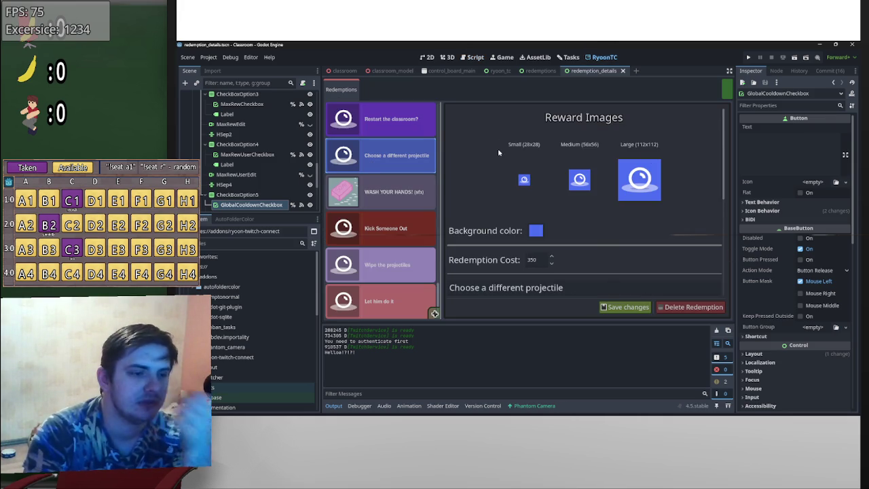
click(429, 59)
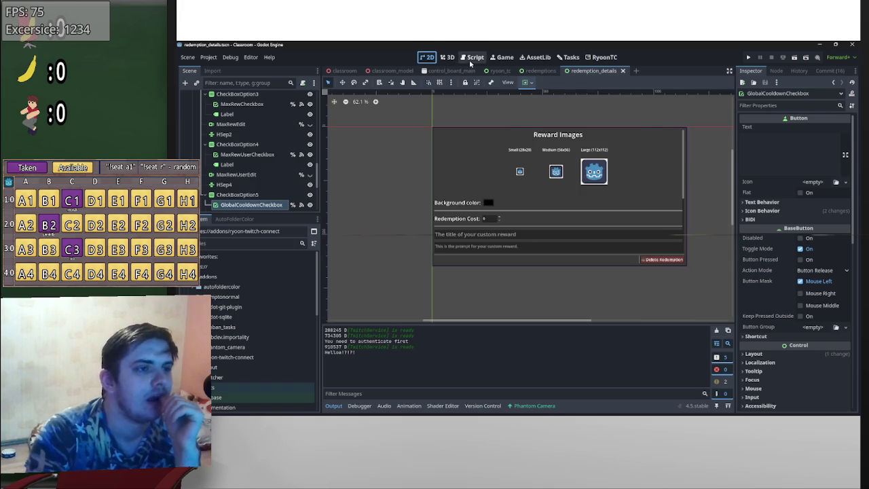
click(470, 59)
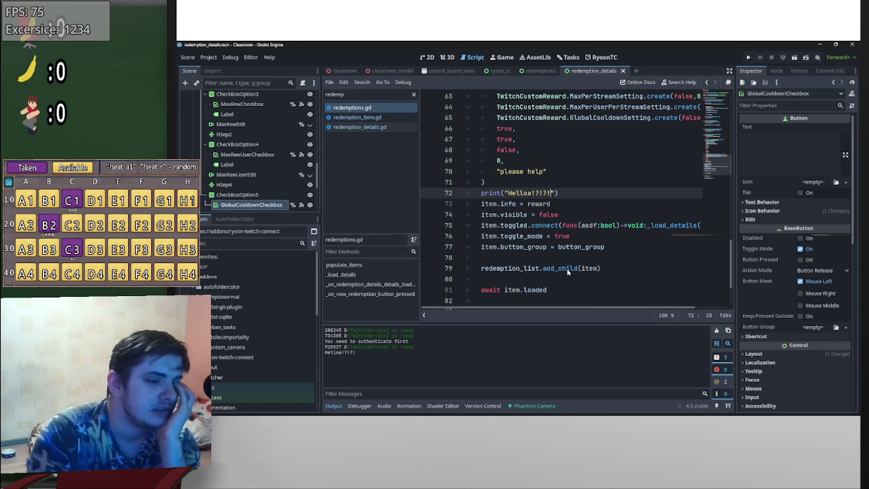
scroll(552, 271, down, 2)
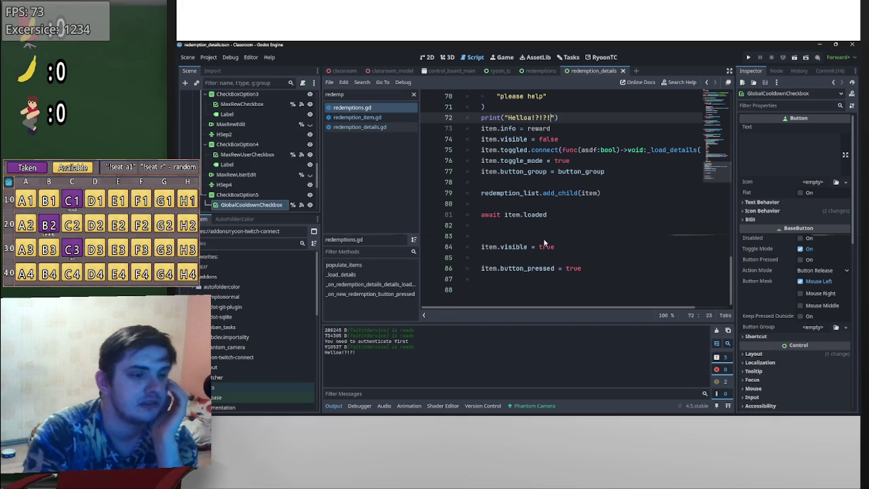
mouse_move(558, 117)
mouse_down()
mouse_move(480, 118)
mouse_move(518, 233)
mouse_up()
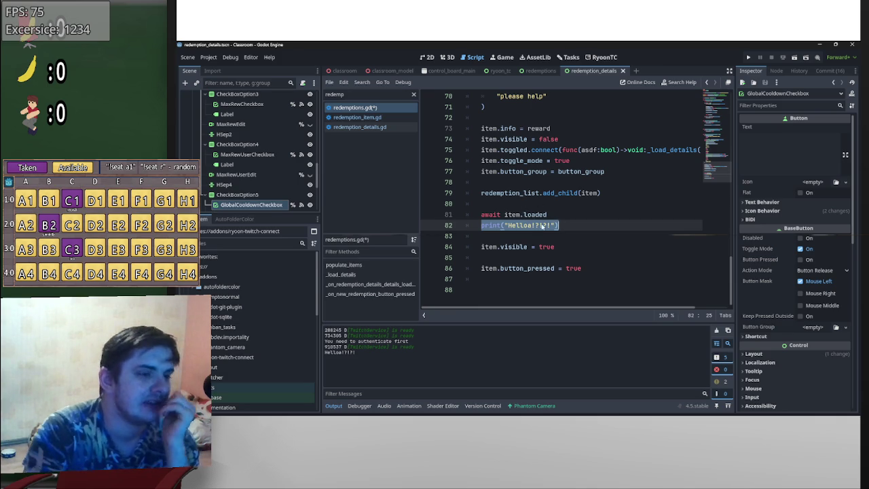
scroll(550, 224, down, 3)
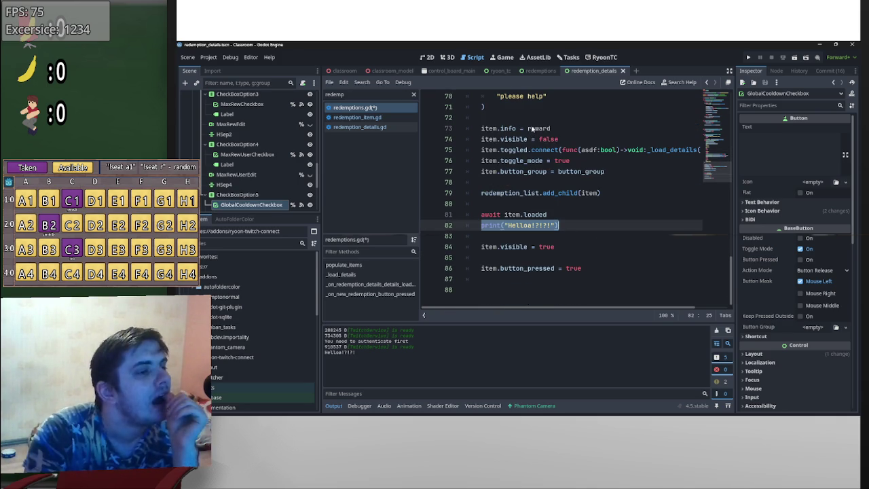
scroll(571, 272, up, 9)
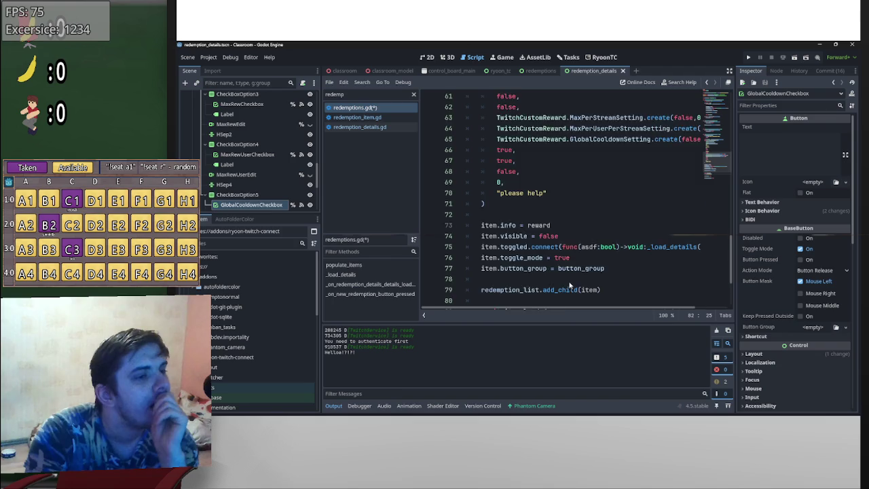
scroll(527, 149, down, 9)
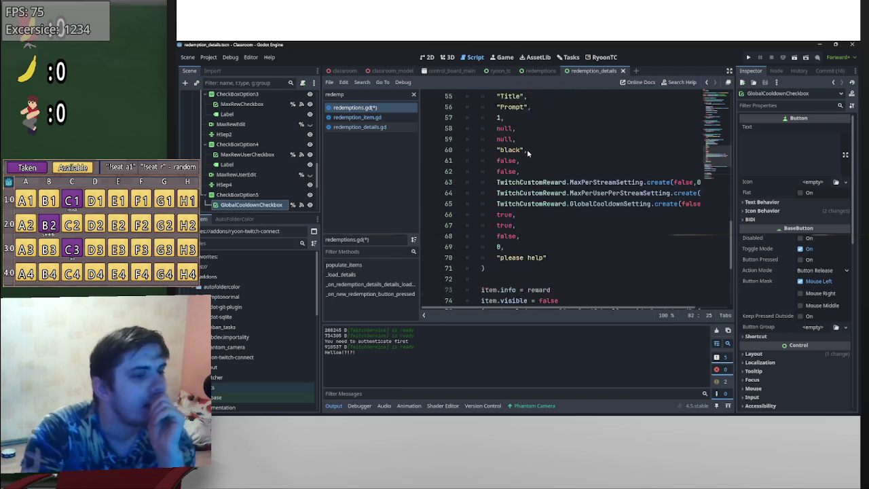
key(ctrl+s)
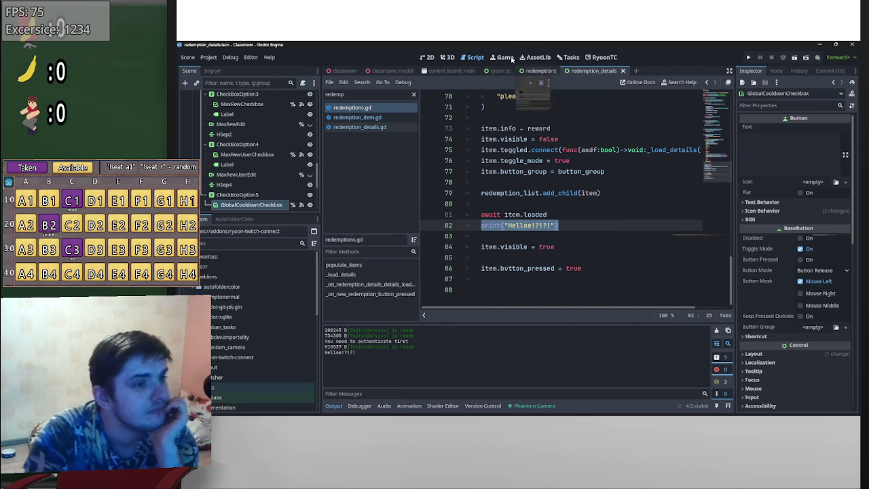
click(423, 60)
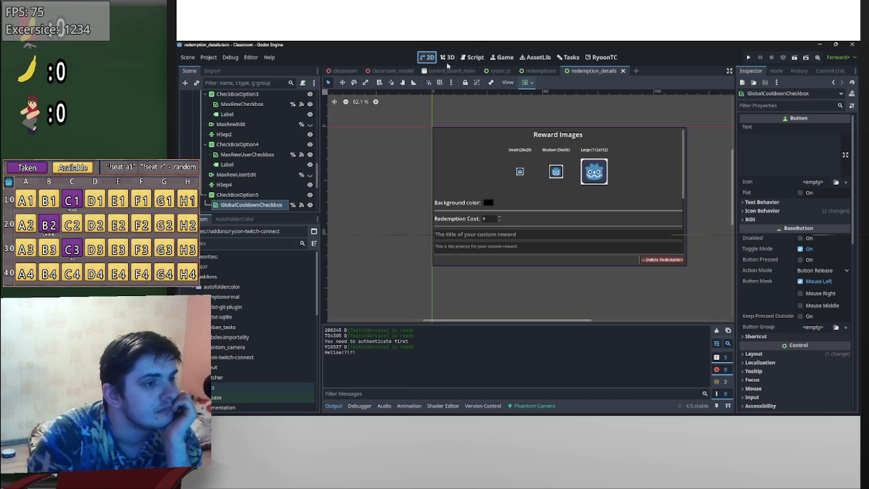
click(602, 57)
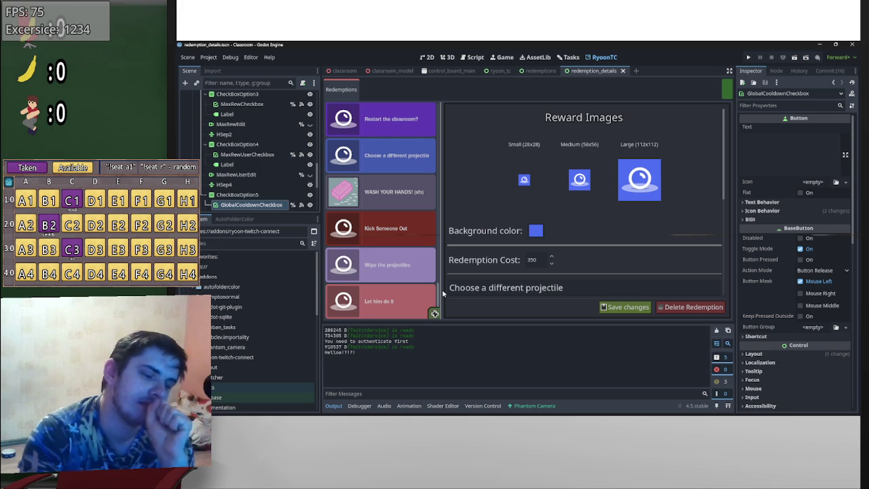
click(476, 57)
scroll(606, 263, up, 1)
scroll(606, 262, down, 1)
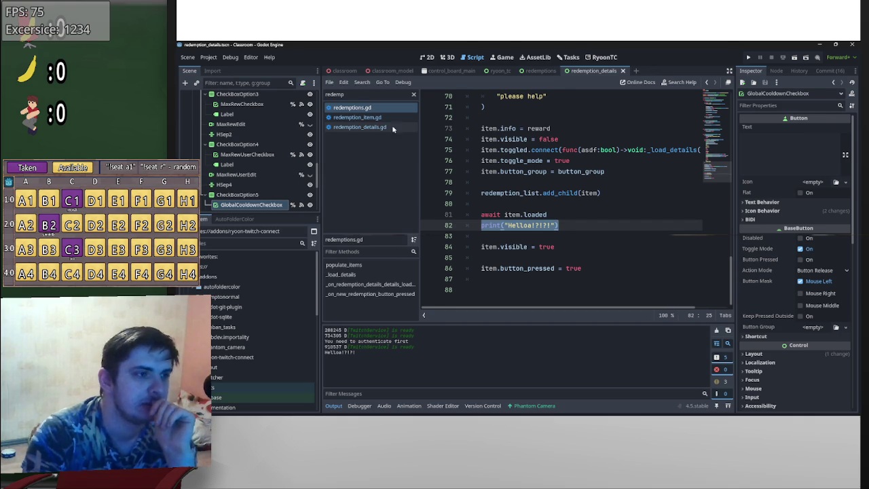
- Inspect the if !info: return check on line 17 of redemption_item.gd
click(358, 117)
scroll(489, 190, up, 6)
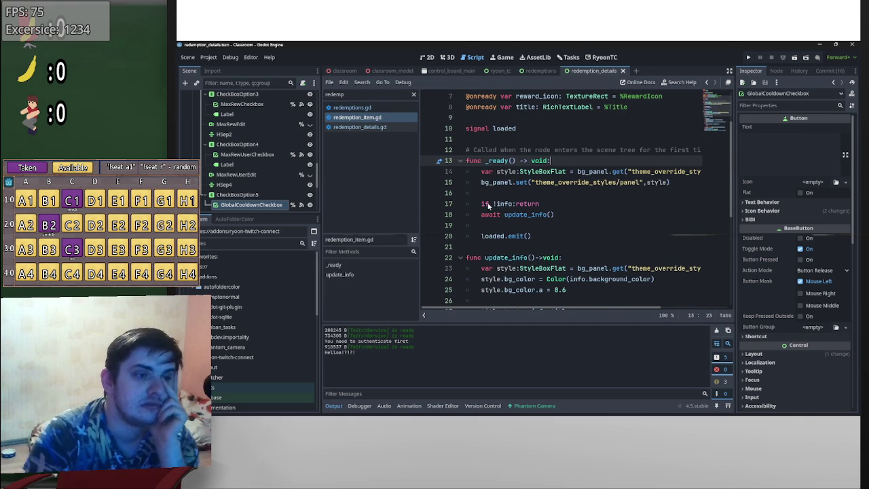
drag(482, 204, 542, 204)
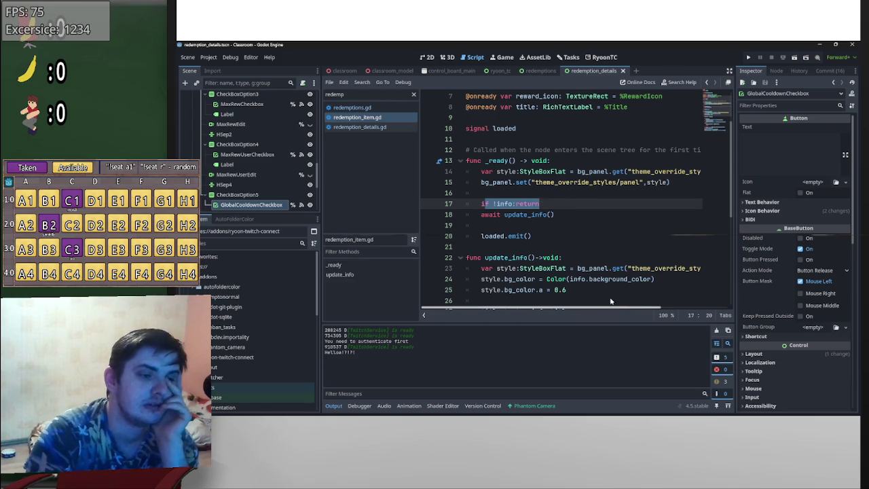
- In redemptions.gd, jump from line 50's TwitchCustomReward.create call to its definition, keeping the line unchanged
key(alt+Left)
scroll(600, 249, up, 8)
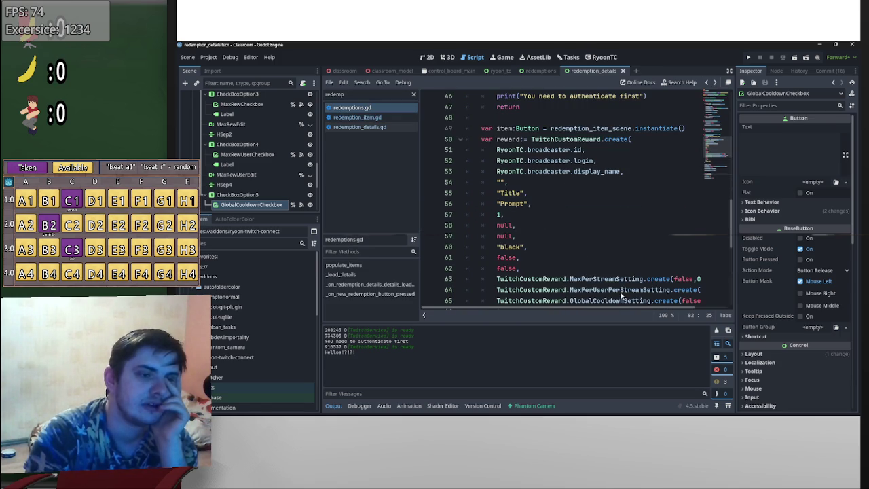
scroll(610, 299, up, 4)
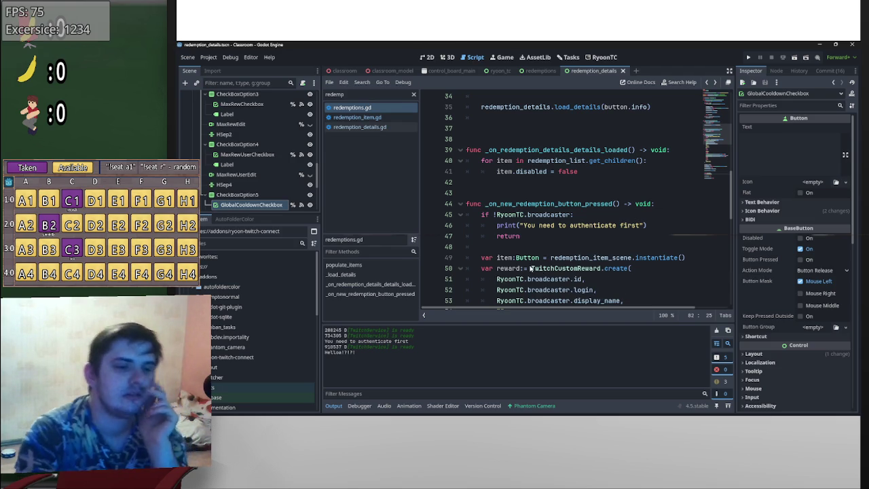
click(530, 269)
key(Return)
key(Return)
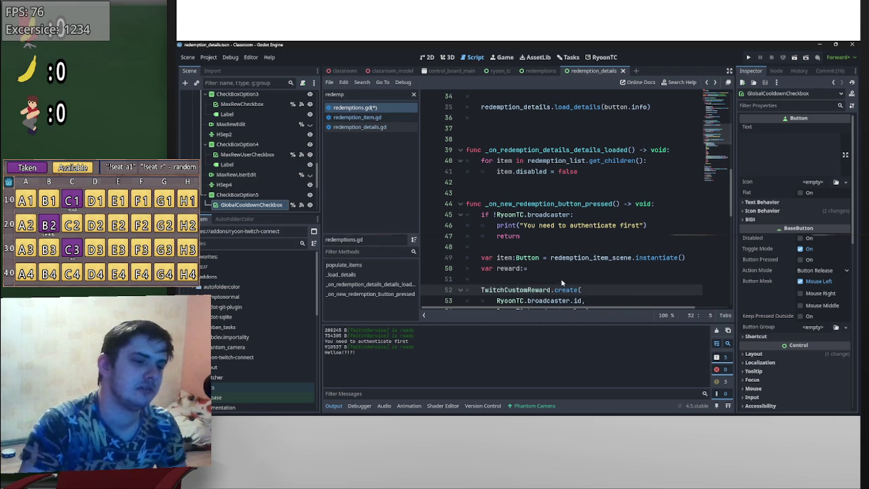
mouse_move(552, 290)
mouse_down()
mouse_move(482, 290)
mouse_move(570, 275)
mouse_up()
key(BackSpace)
key(BackSpace)
ctrl+click(608, 268)
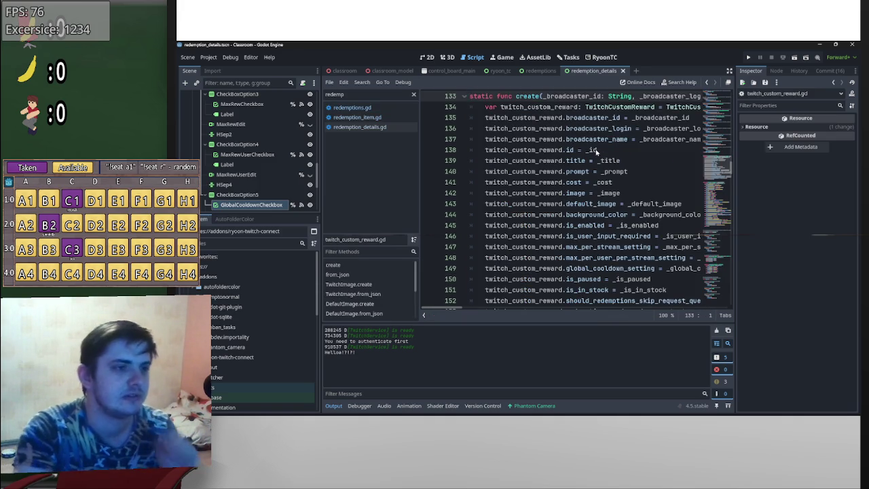
- Compare twitch_custom_reward.gd's create function with the reward creation code in redemptions.gd
scroll(597, 267, down, 4)
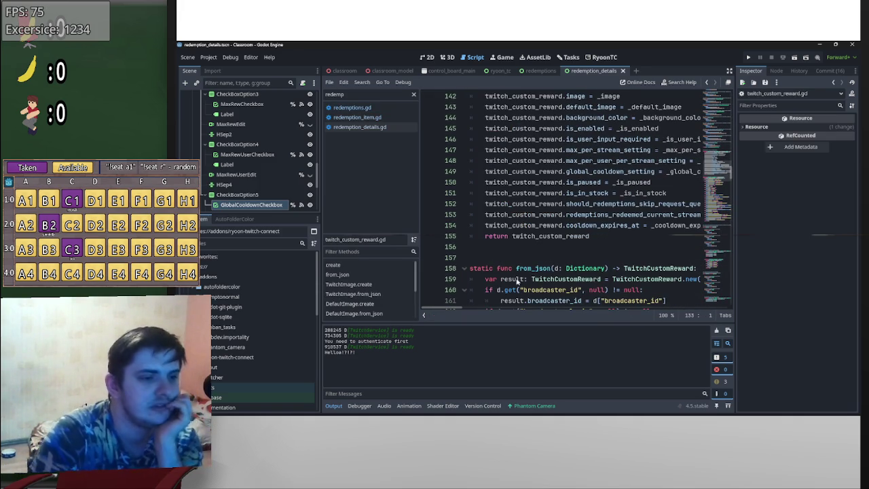
scroll(551, 262, up, 1)
scroll(551, 262, down, 1)
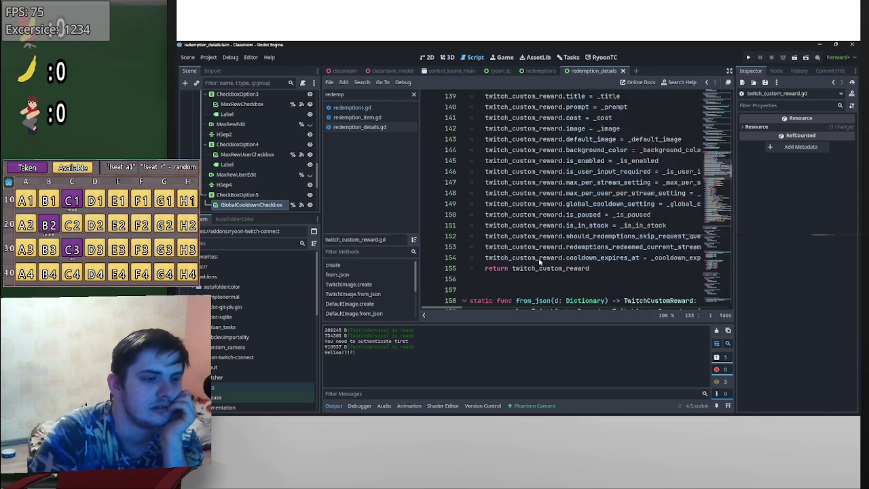
scroll(550, 248, up, 7)
mouse_move(449, 306)
mouse_down()
mouse_move(465, 305)
mouse_move(442, 308)
mouse_up()
key(ctrl+Home)
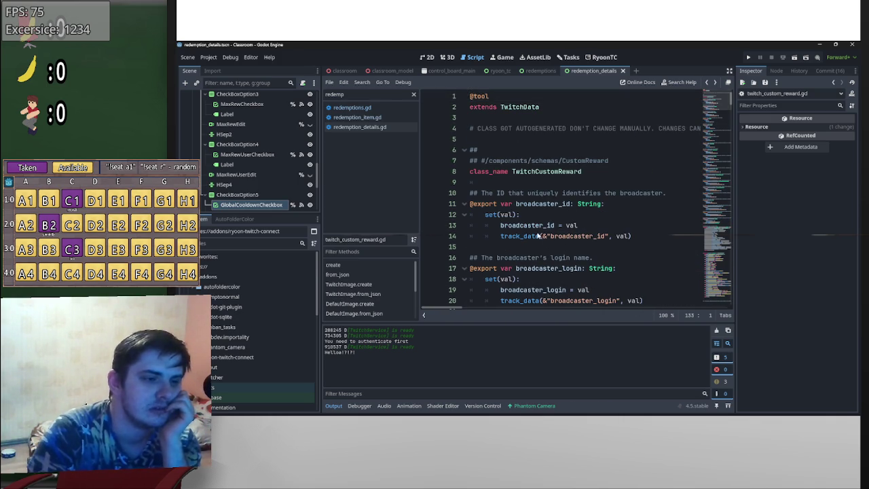
key(alt+Left)
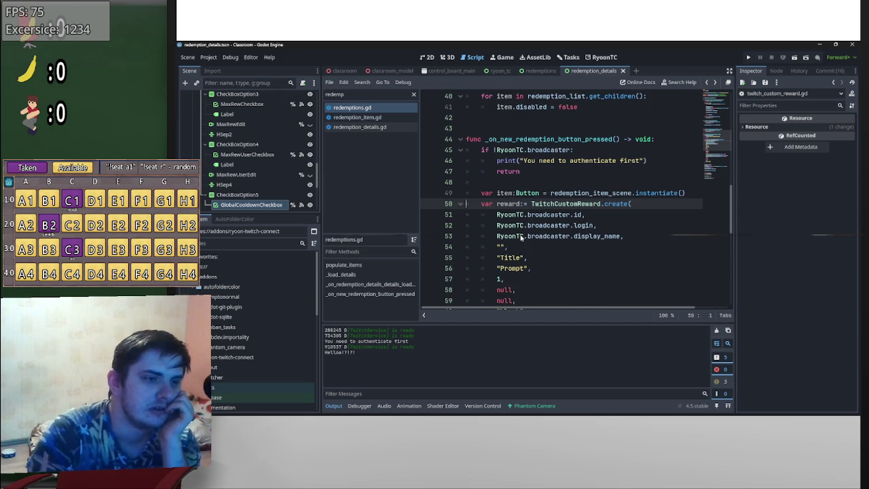
scroll(522, 237, down, 9)
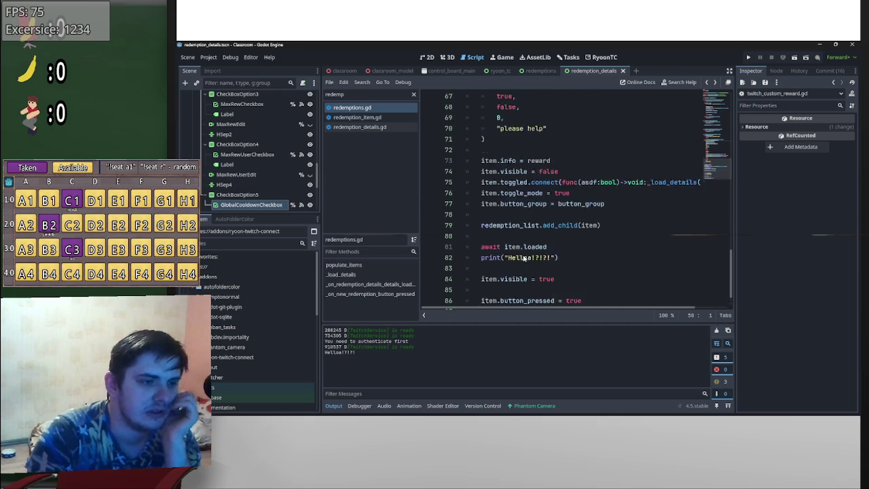
scroll(524, 258, up, 1)
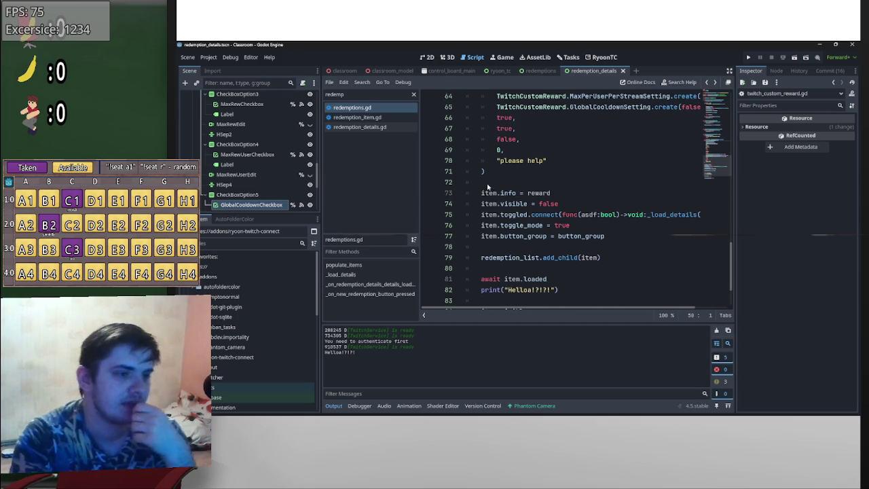
key(alt+Right)
scroll(486, 202, down, 9)
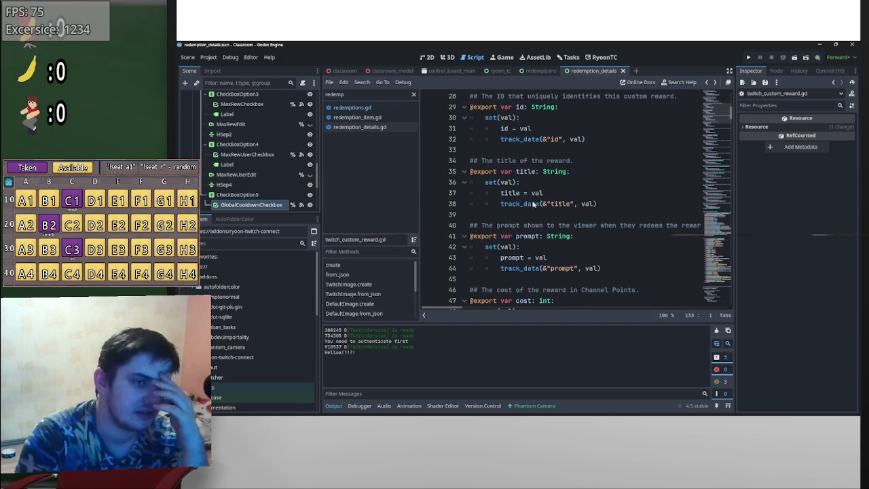
key(alt+Left)
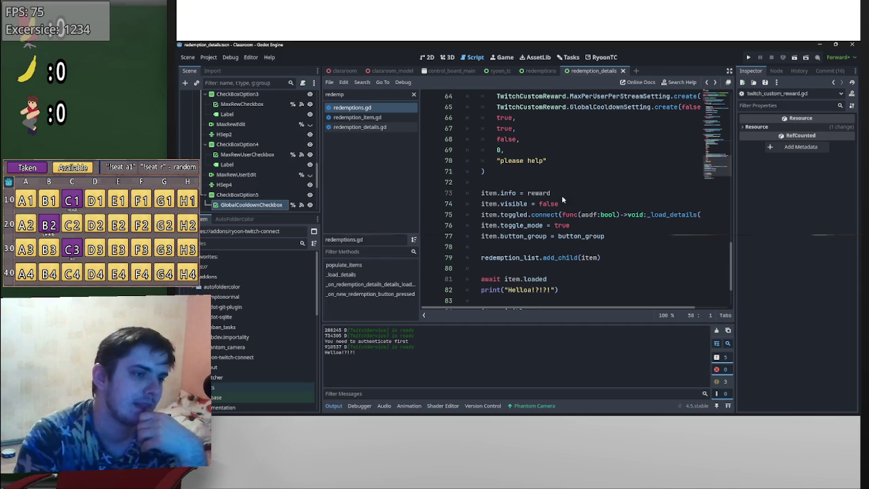
- Add a print(reward) line before item.info in redemptions.gd
click(541, 186)
key(Return)
key(Return)
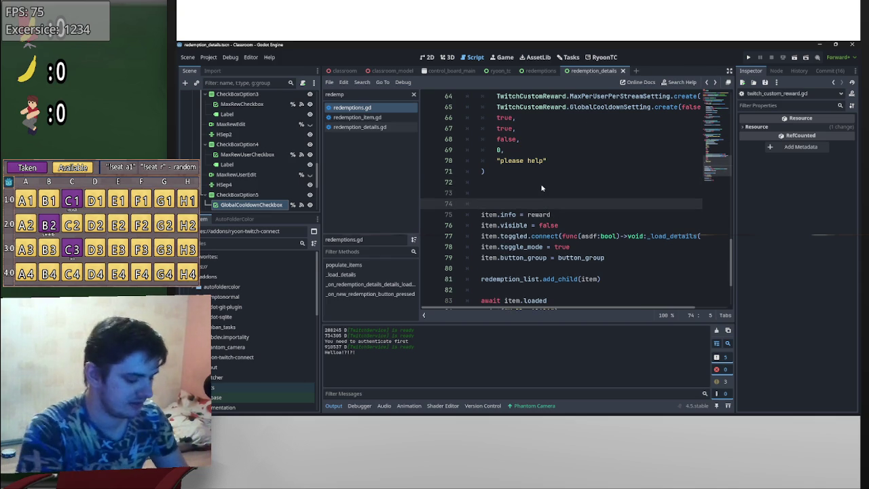
key(Up)
text(print(rew)
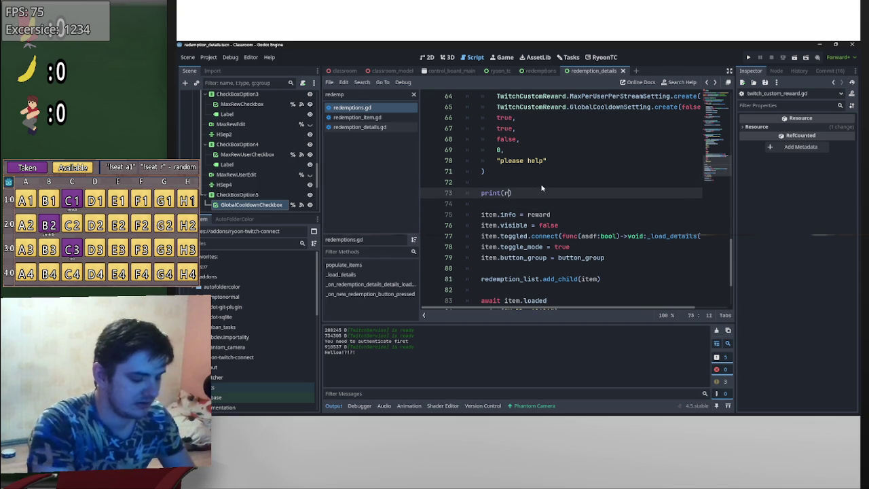
text(ard)
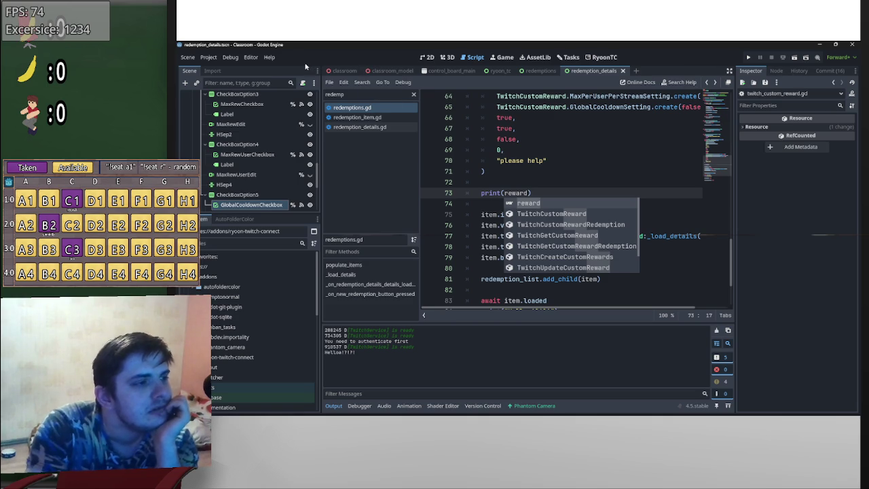
- Add a redemption from the RyoonTC panel to print the reward Resource, then return to scripts
click(602, 57)
click(434, 315)
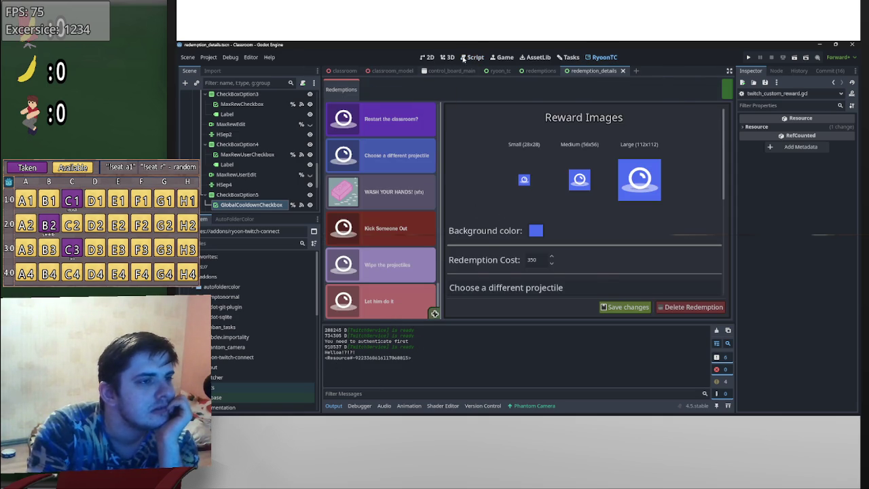
click(476, 57)
- Show redemption_item.gd and read through its _ready and update_info functions
click(374, 117)
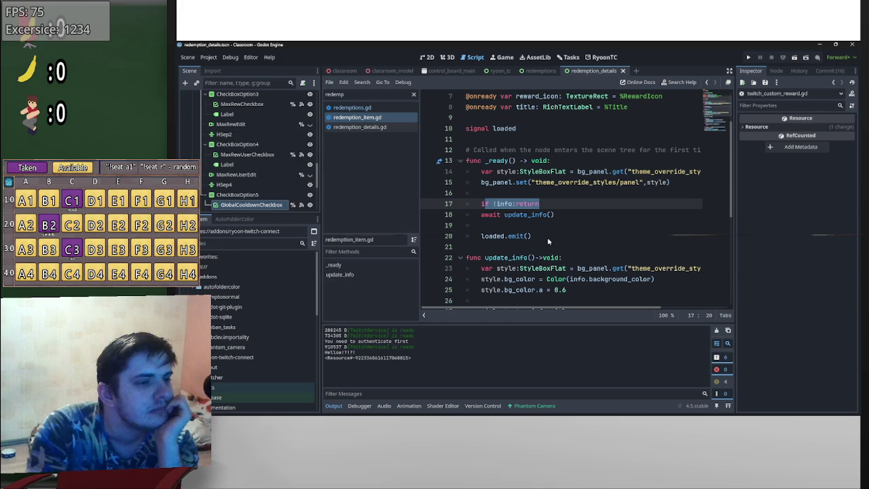
scroll(547, 240, down, 3)
scroll(547, 240, up, 2)
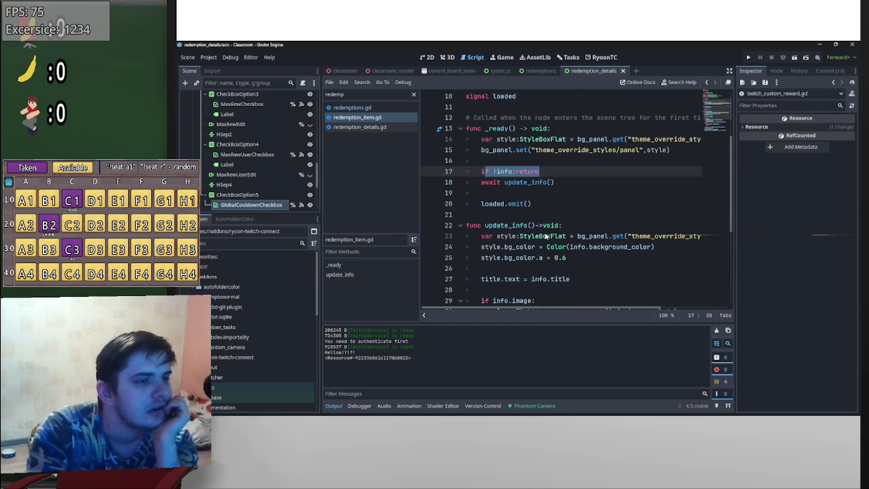
scroll(540, 224, down, 5)
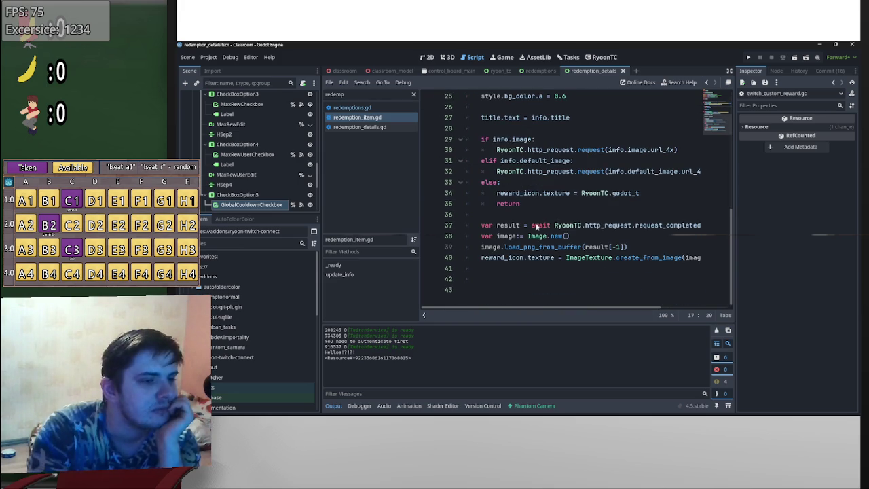
scroll(543, 230, up, 4)
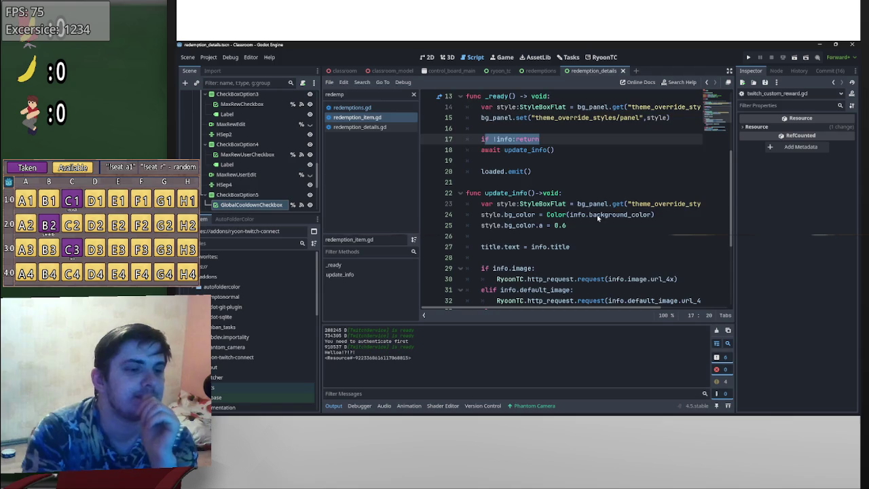
scroll(604, 218, down, 3)
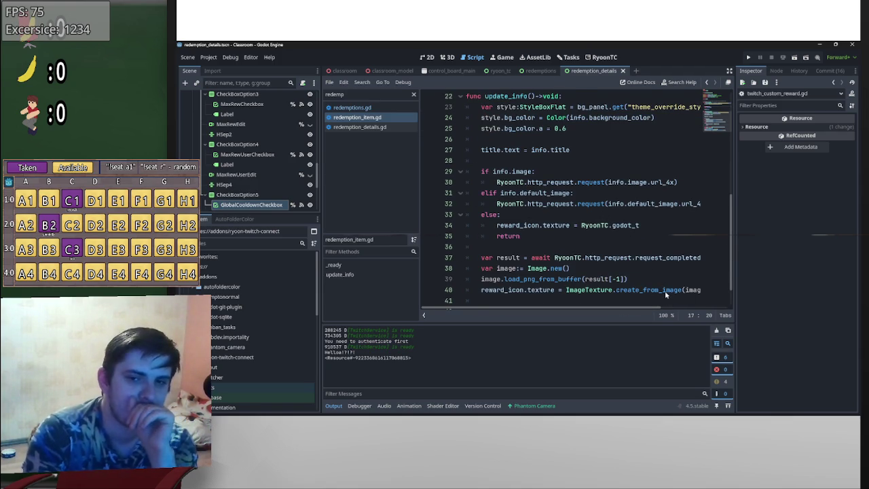
scroll(556, 276, up, 7)
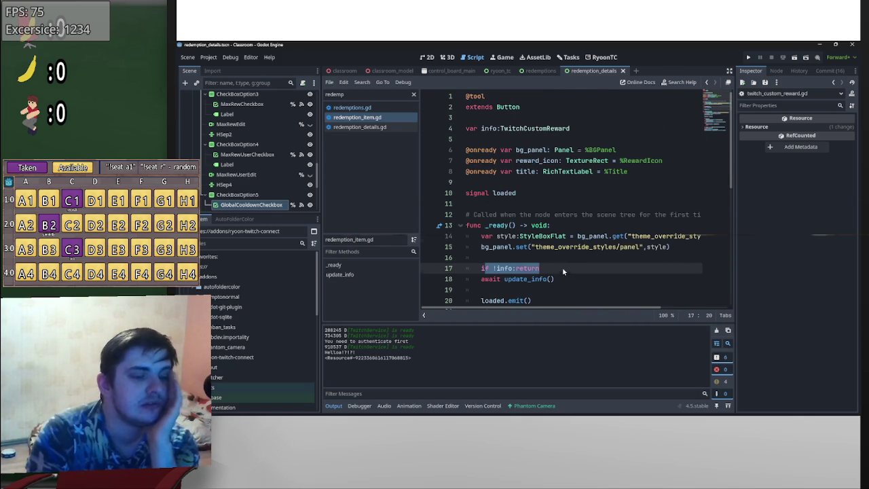
scroll(561, 272, down, 2)
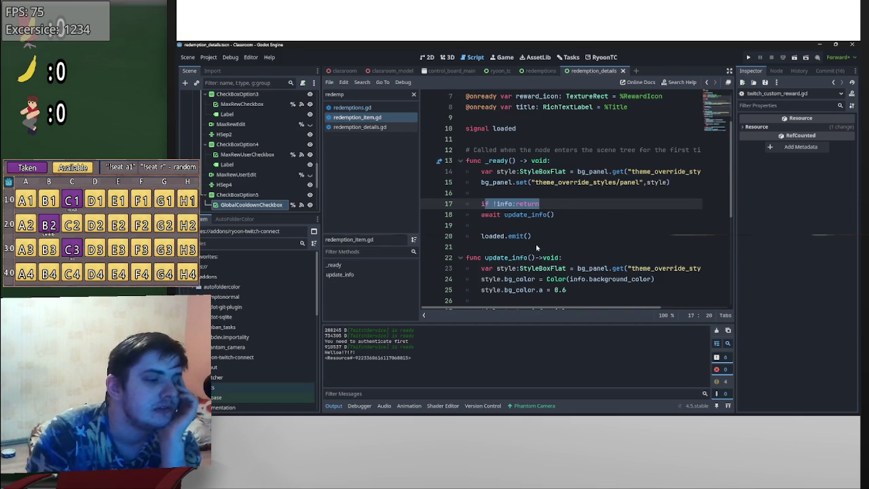
click(531, 196)
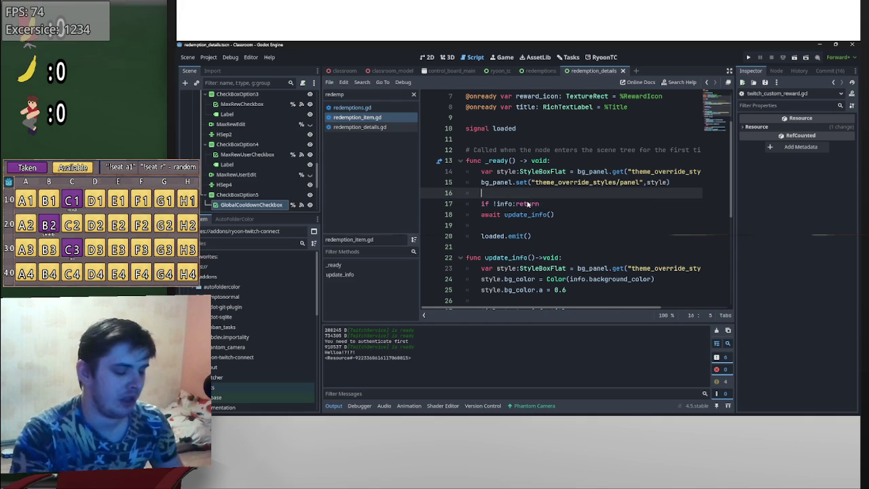
- Insert print("streamboo .com") on empty line 16 at the start of _ready
key(super+v)
scroll(540, 309, down, 2)
scroll(544, 305, down, 5)
scroll(551, 291, up, 5)
click(544, 195)
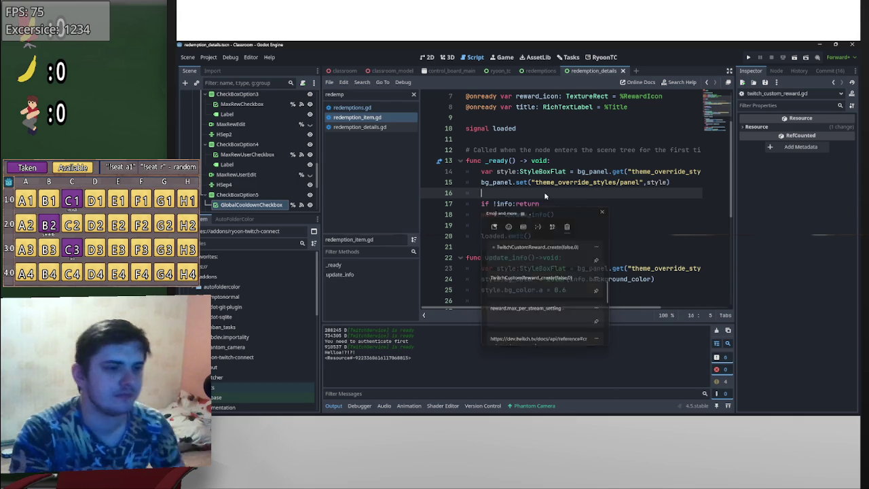
text(prit)
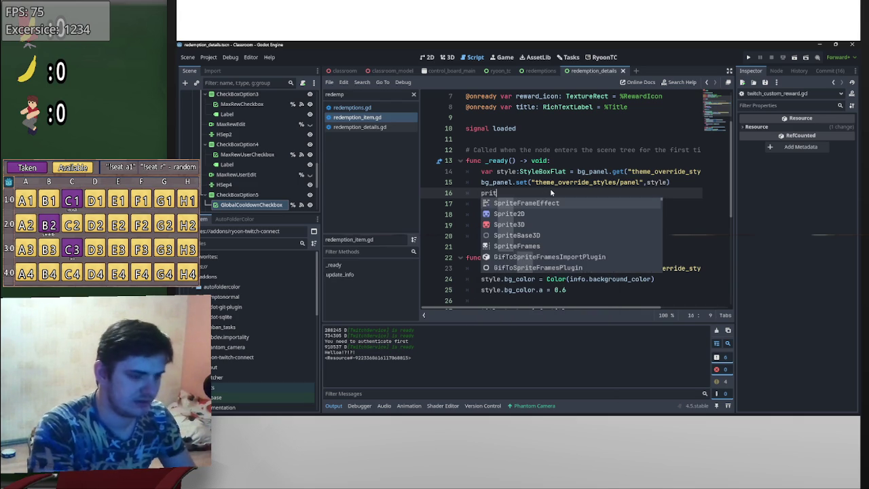
key(BackSpace)
text(nt(")
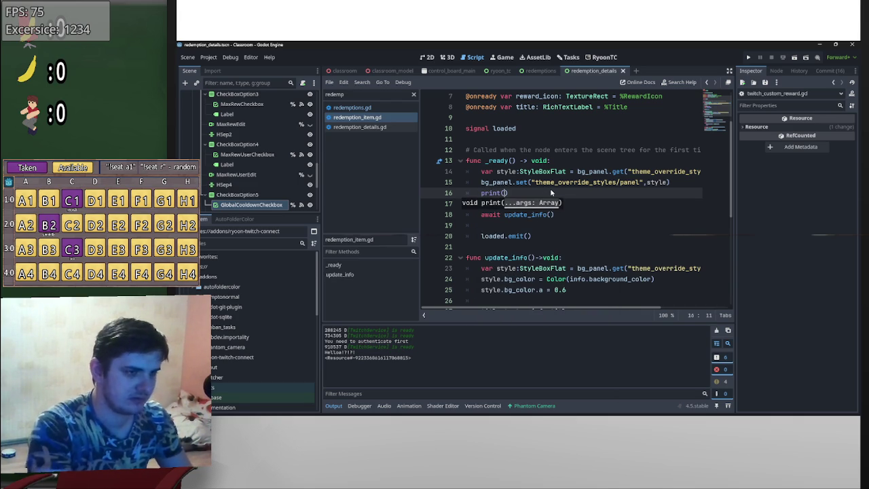
text(stream)
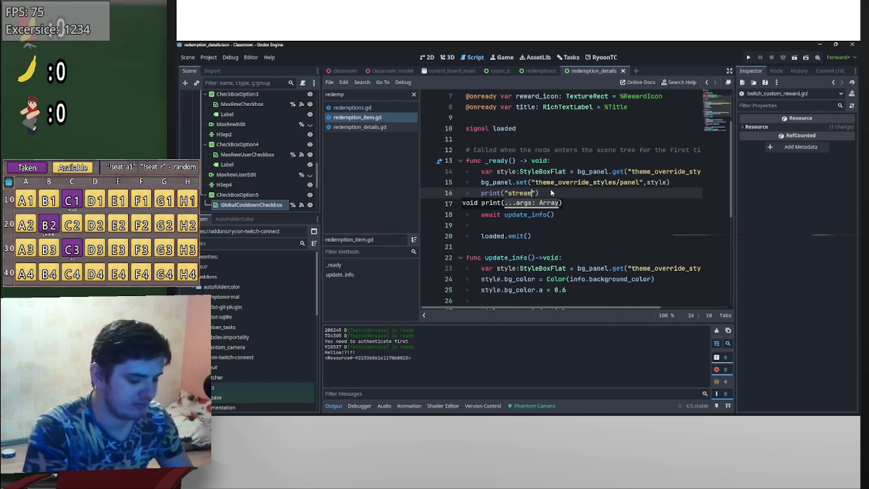
text(boo)
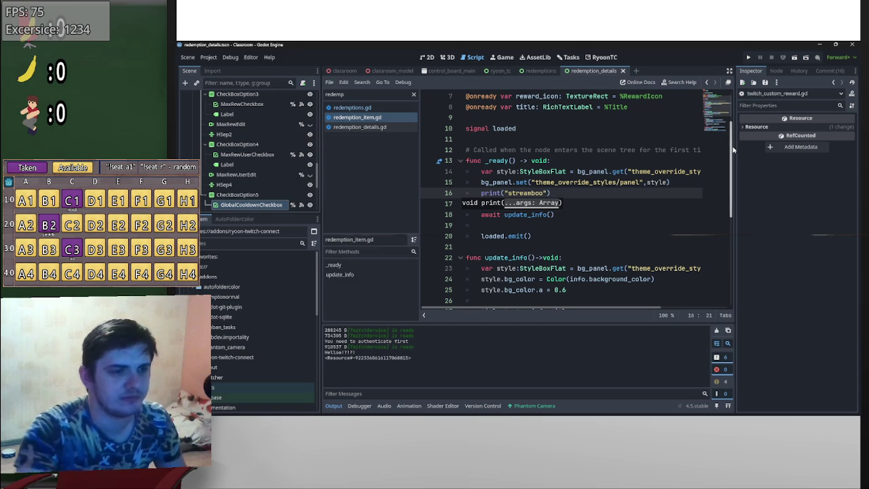
text( .com)
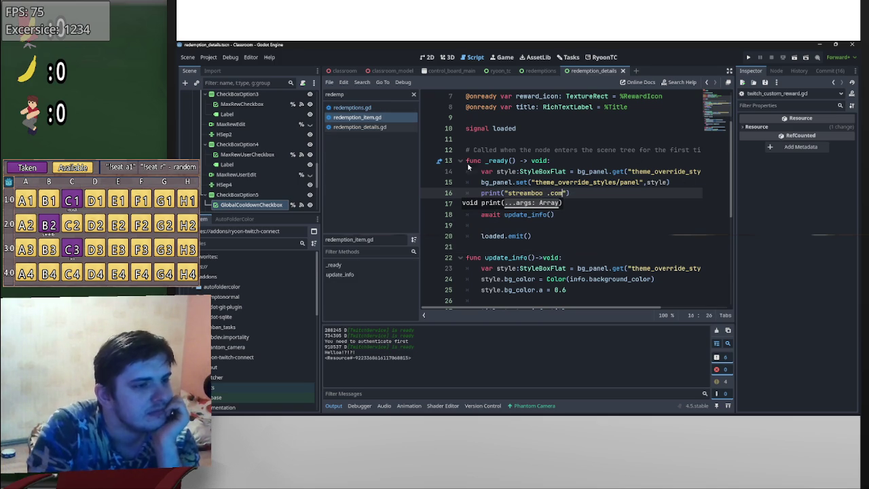
- View the RyoonTC redemptions panel to log the message, then return to redemption_item.gd
click(601, 57)
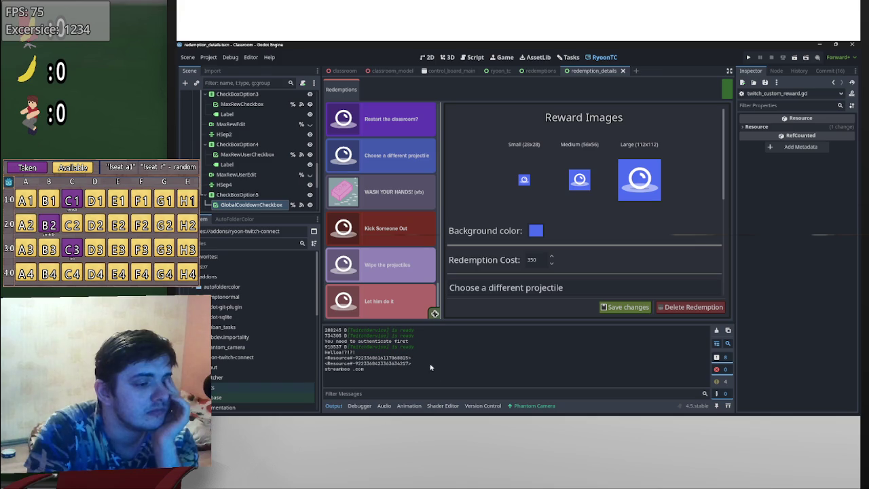
click(506, 57)
click(476, 57)
click(589, 216)
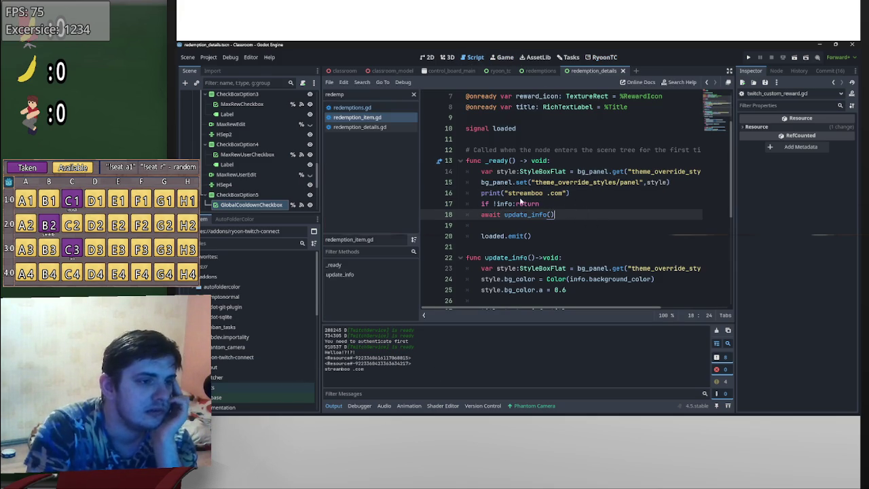
- Duplicate the print line below the 'if !info: return' check, add a 2, and save
mouse_move(571, 195)
mouse_down()
mouse_move(481, 195)
mouse_move(491, 212)
mouse_move(517, 194)
mouse_up()
click(559, 203)
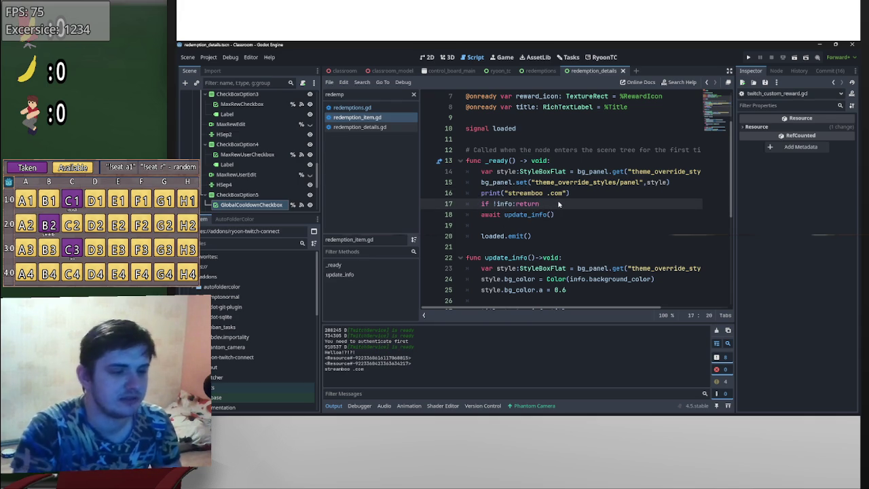
key(Return)
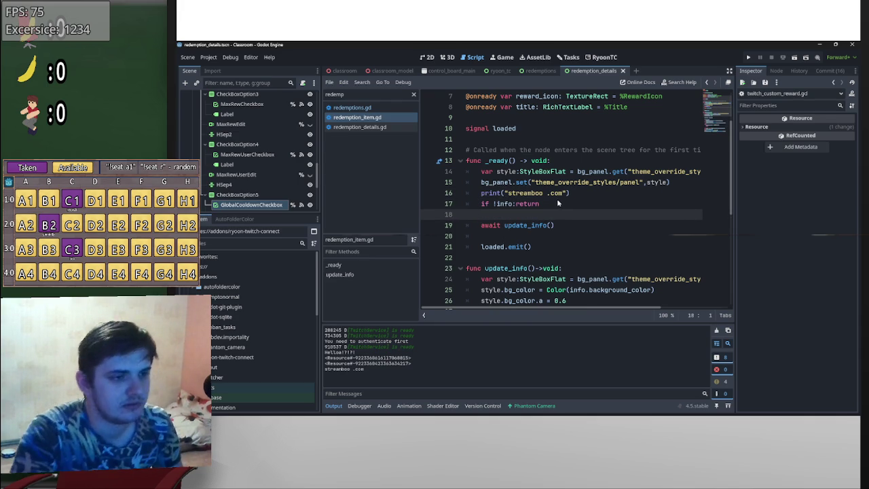
key(Return)
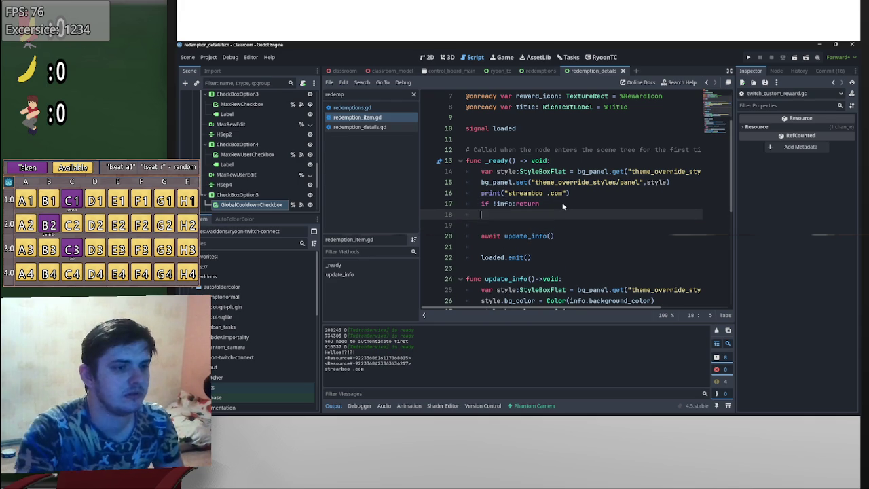
mouse_move(573, 195)
mouse_down()
mouse_move(480, 201)
mouse_move(482, 194)
mouse_move(530, 215)
mouse_move(563, 216)
mouse_up()
text(print("streamboo .com)
click(563, 216)
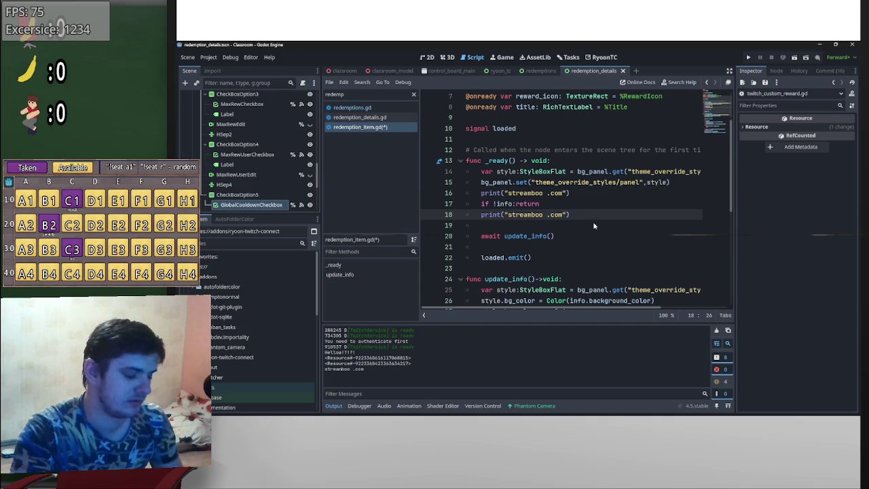
text(2)
key(ctrl+s)
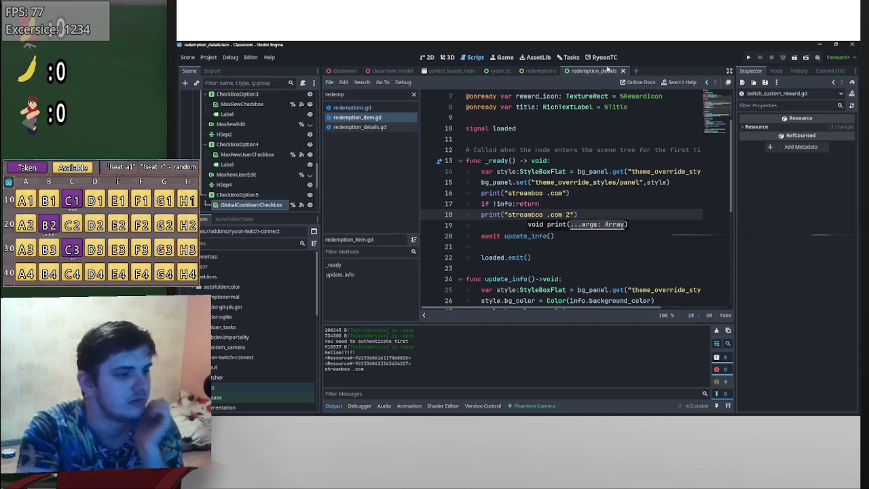
- Change the two messages to "poop" and "poop 2", then clear the output log
drag(563, 194, 508, 193)
text(poop)
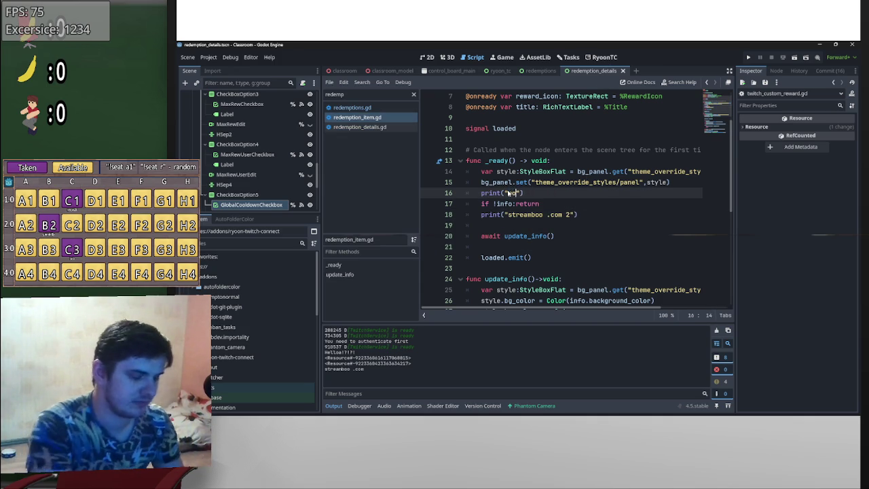
drag(563, 215, 506, 216)
text(poop)
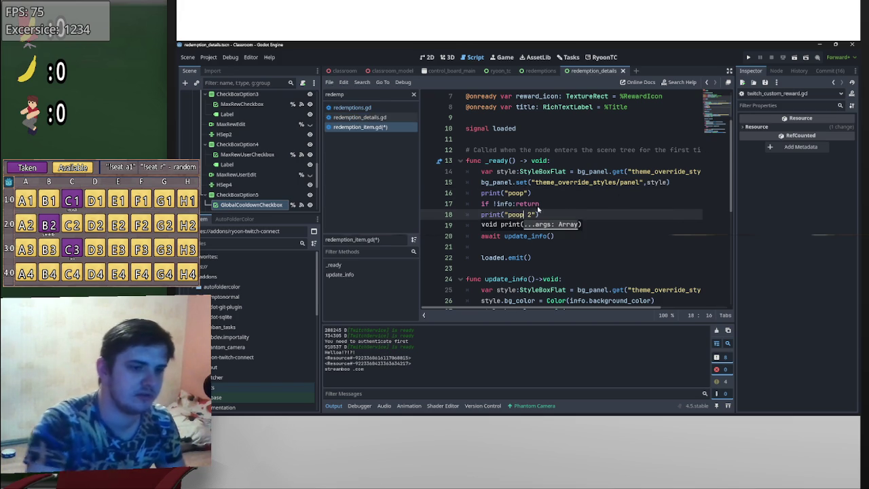
click(717, 330)
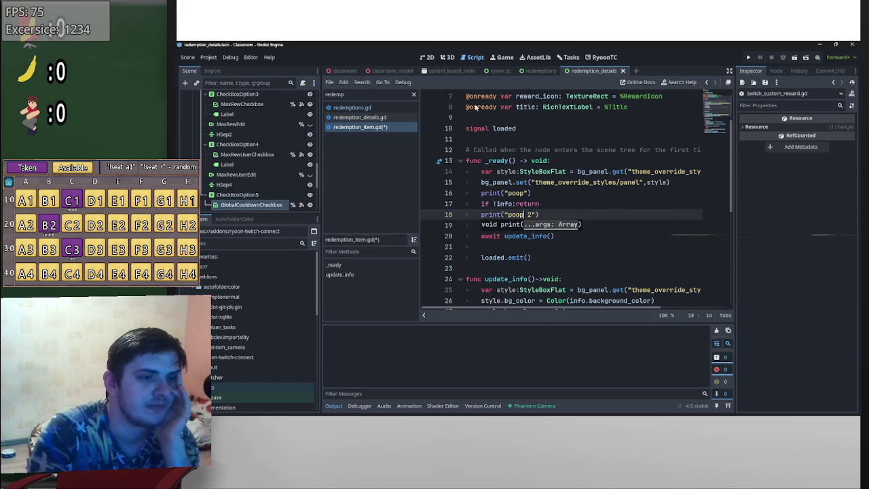
- Add a redemption in the RyoonTC panel to print poop and poop 2, then return to the script
click(603, 57)
click(434, 314)
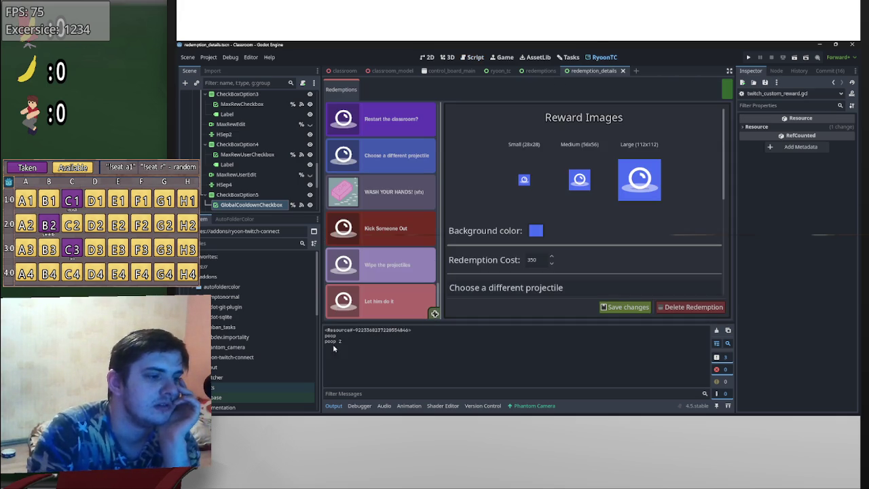
click(503, 57)
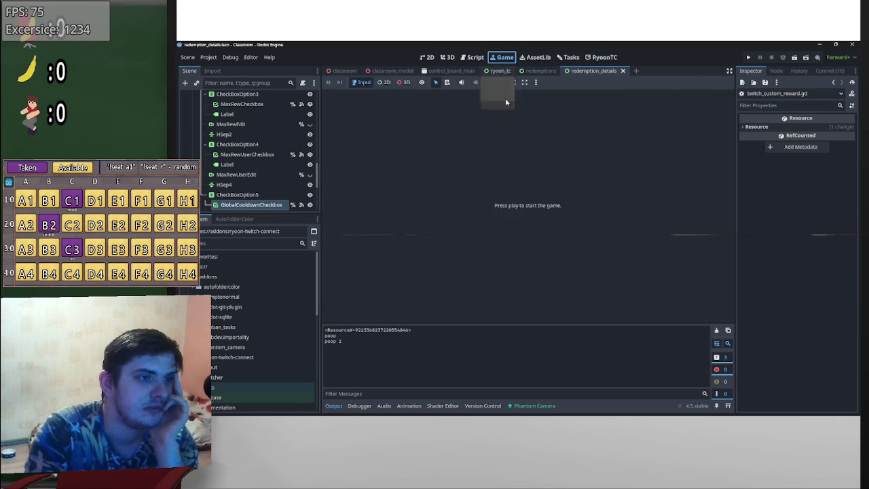
click(476, 57)
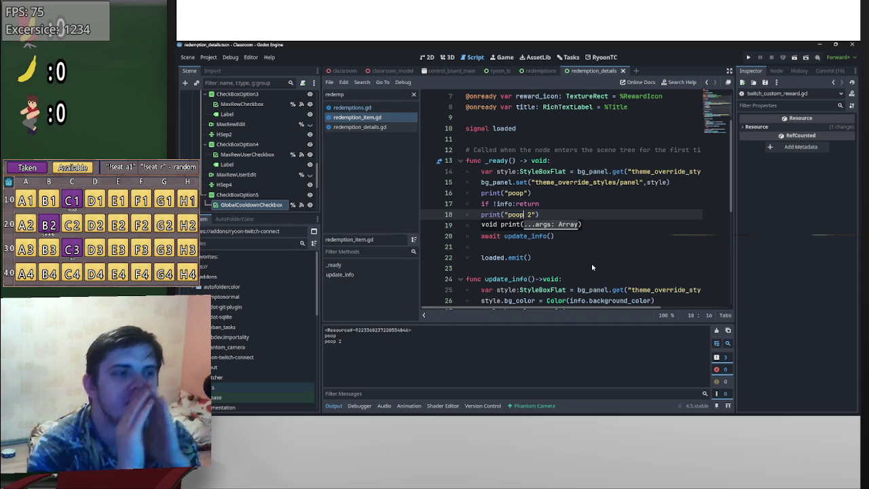
- Switch to redemptions.gd and scroll through the code that creates redemption items
click(537, 71)
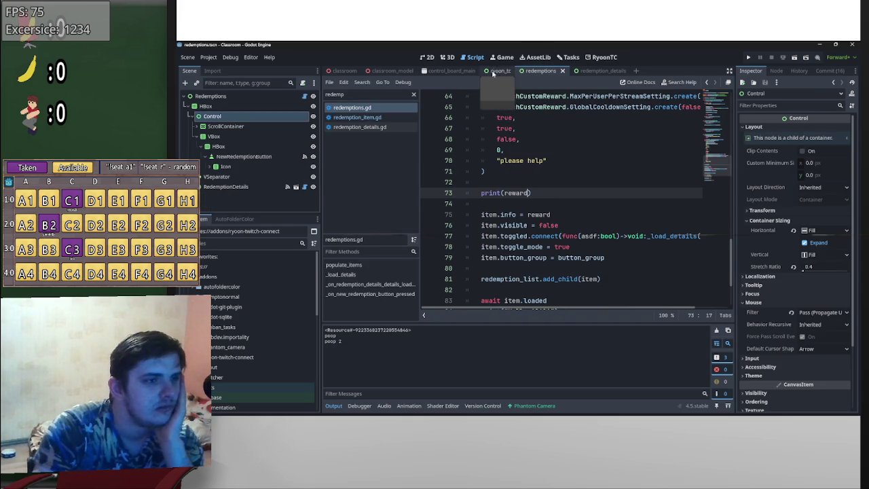
scroll(521, 204, up, 19)
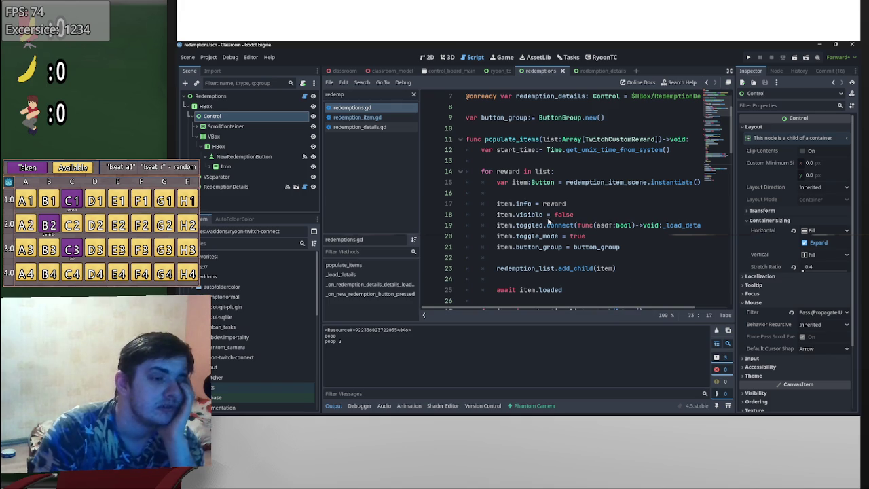
scroll(544, 212, down, 2)
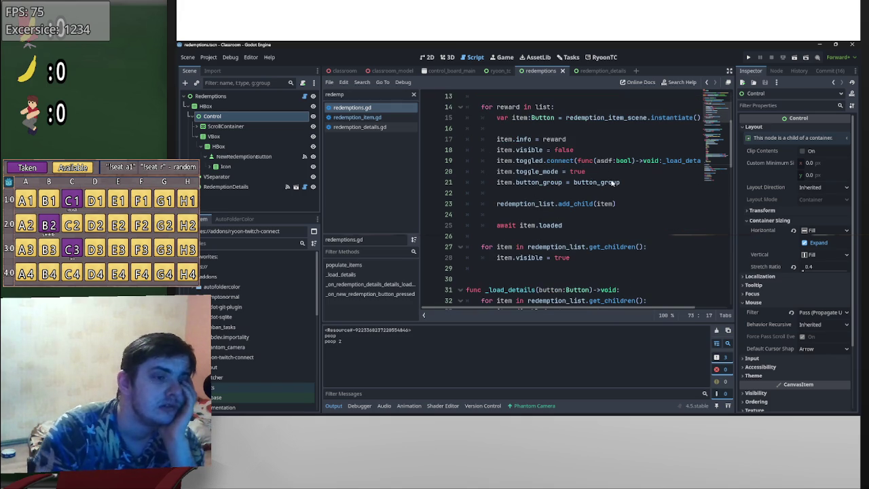
scroll(559, 218, down, 15)
scroll(553, 231, down, 4)
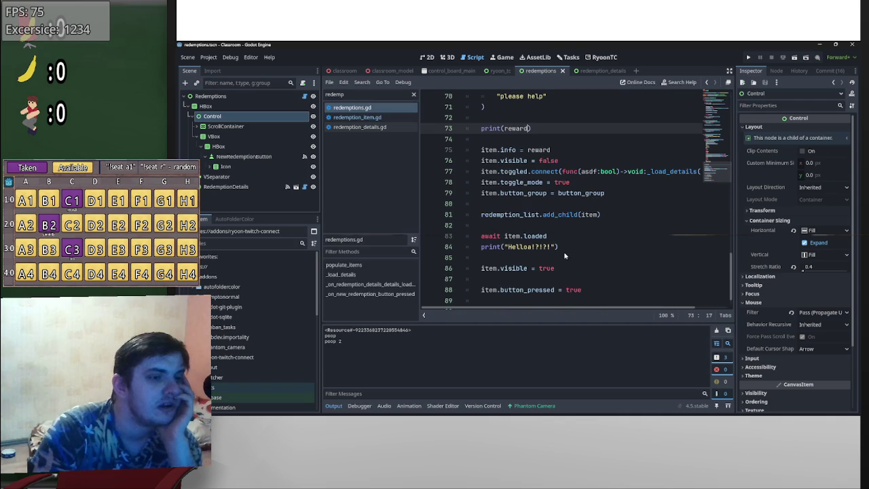
scroll(597, 268, up, 10)
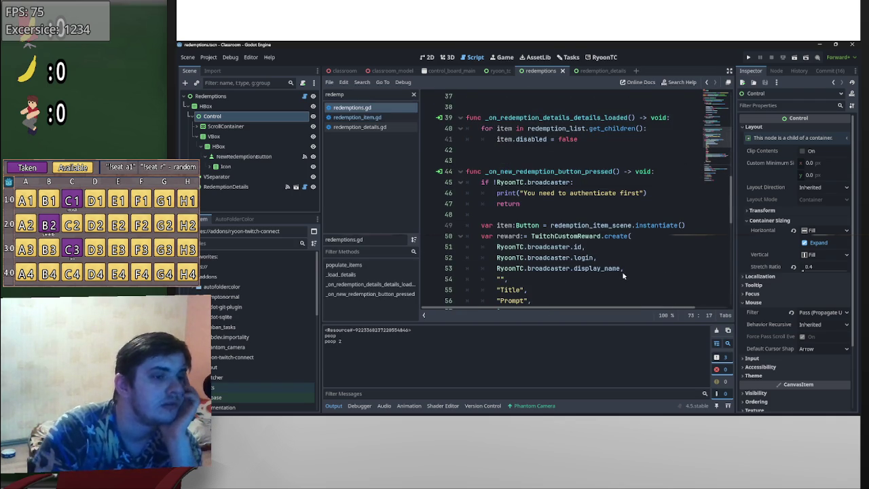
scroll(622, 270, down, 4)
scroll(570, 264, down, 7)
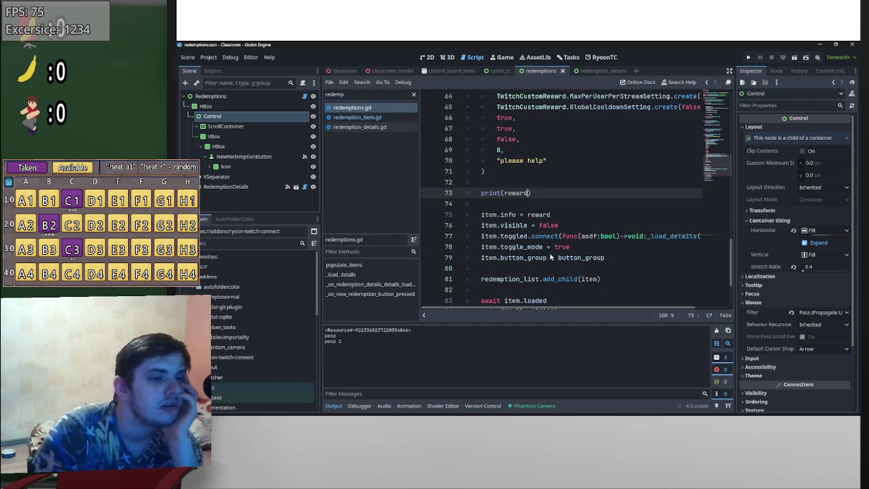
- Inspect the await item.loaded expression on line 83, then bring up redemption_item.gd
click(536, 214)
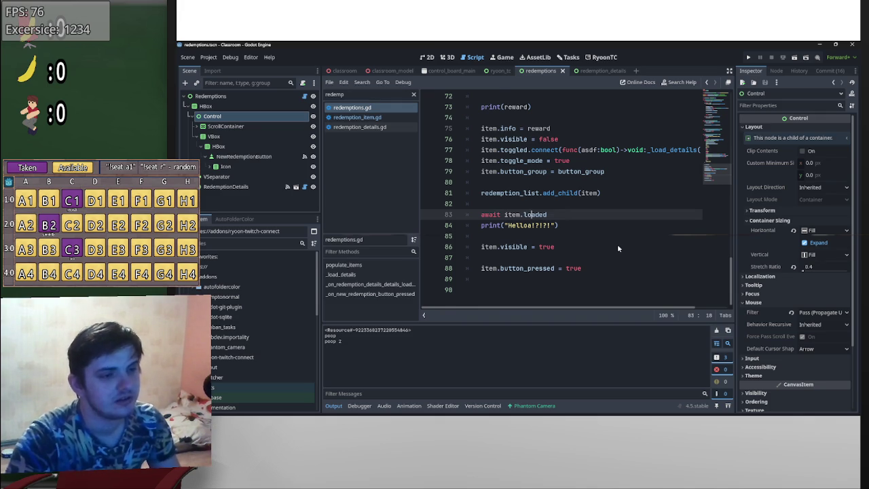
scroll(618, 248, up, 1)
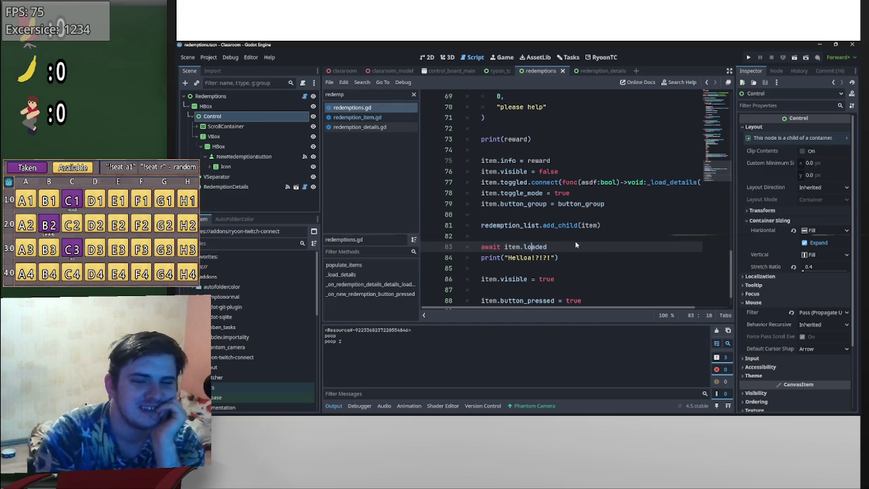
scroll(576, 244, up, 1)
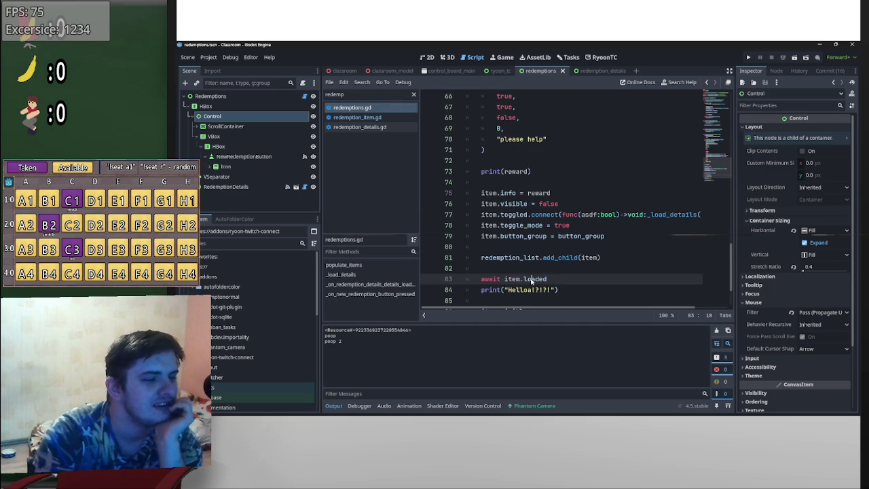
drag(547, 280, 504, 279)
click(510, 279)
shift+click(544, 279)
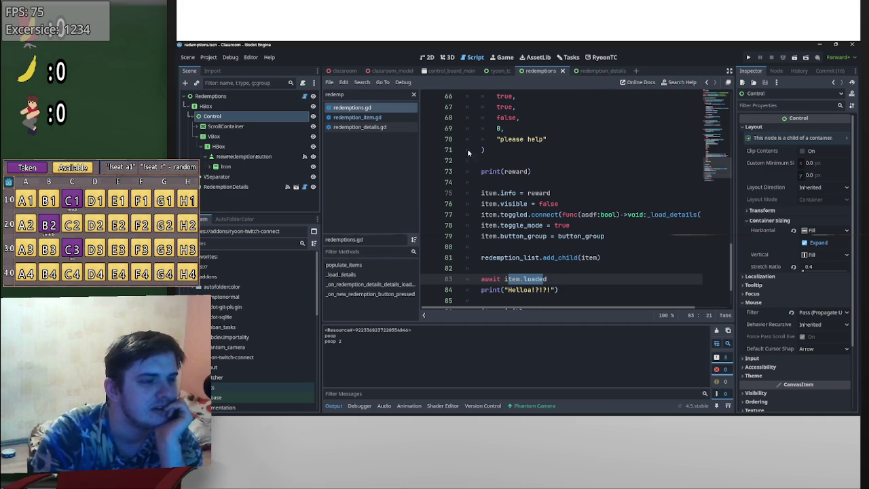
click(366, 118)
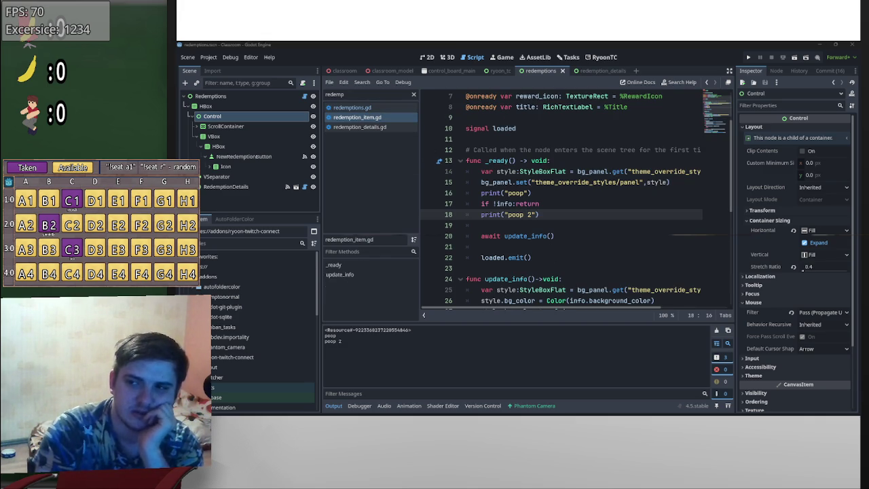
scroll(522, 198, up, 2)
click(522, 197)
key(shift+Home)
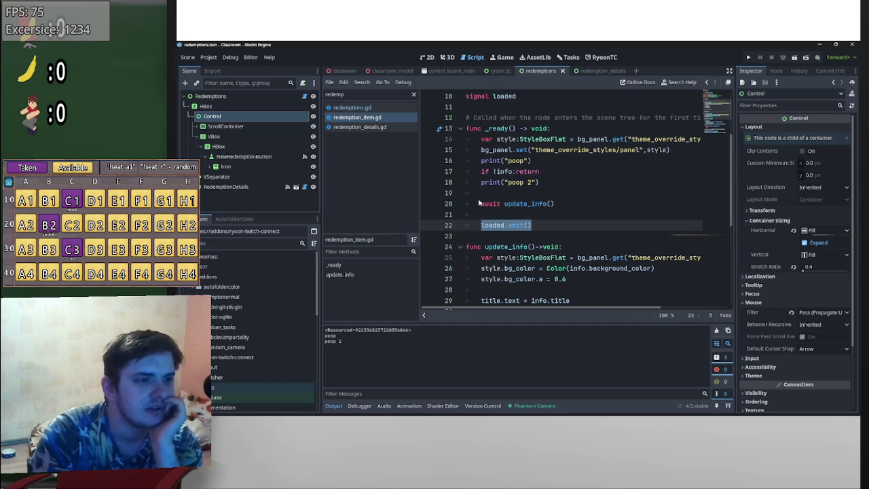
scroll(536, 204, down, 6)
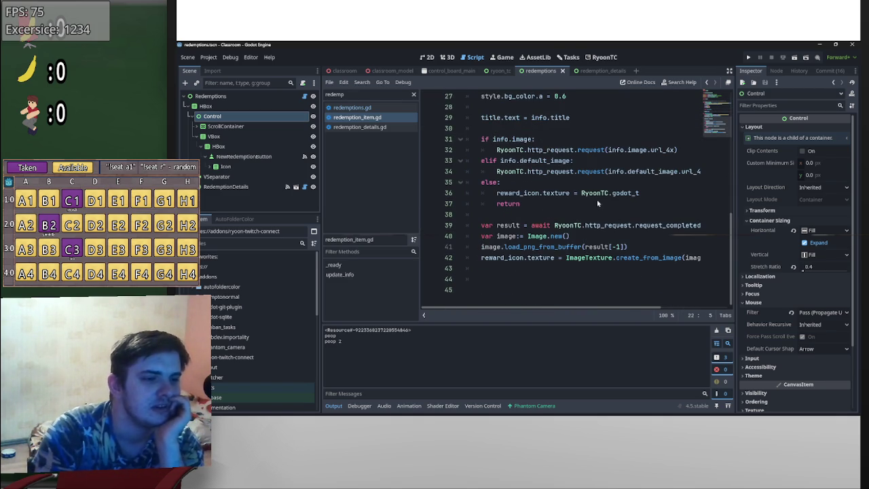
scroll(570, 207, up, 3)
scroll(611, 258, down, 3)
scroll(622, 275, up, 6)
click(577, 215)
shift+click(481, 214)
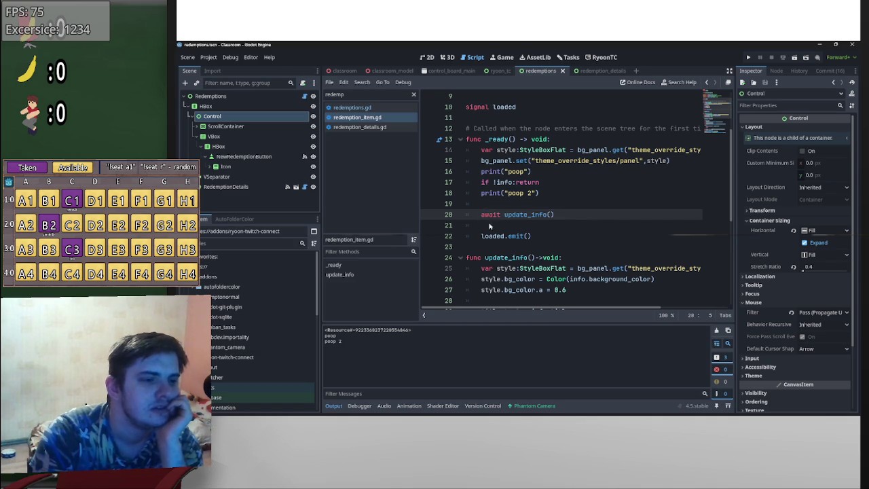
click(538, 238)
shift+click(483, 238)
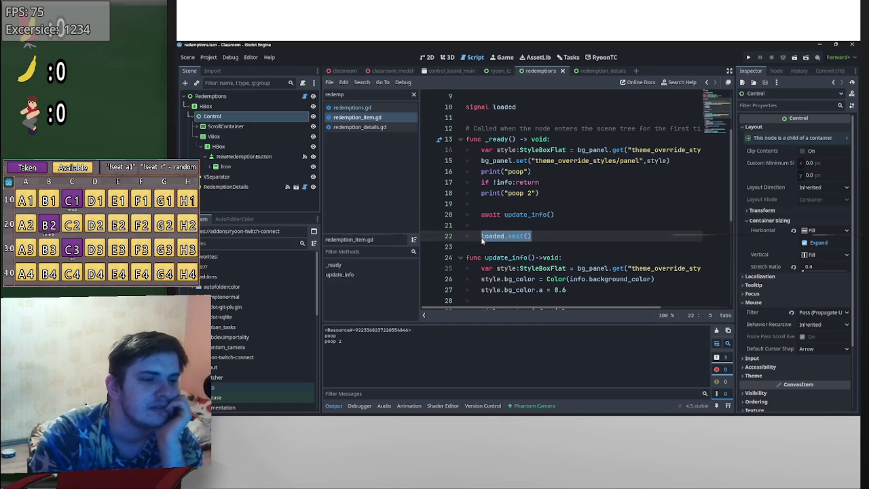
click(551, 236)
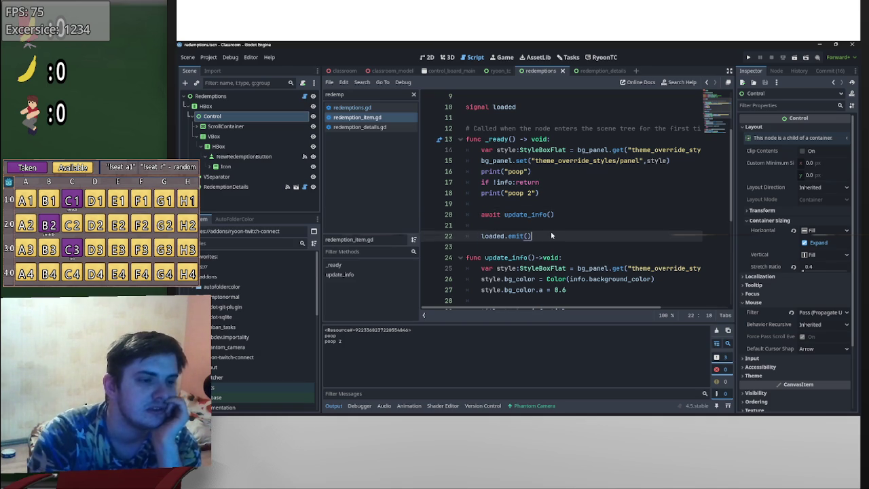
scroll(550, 237, up, 3)
scroll(486, 195, down, 4)
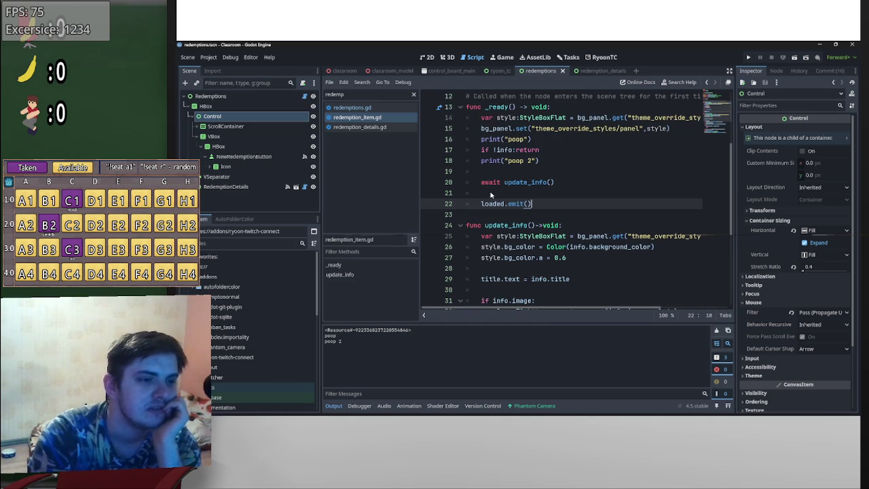
scroll(487, 170, down, 3)
scroll(510, 170, down, 2)
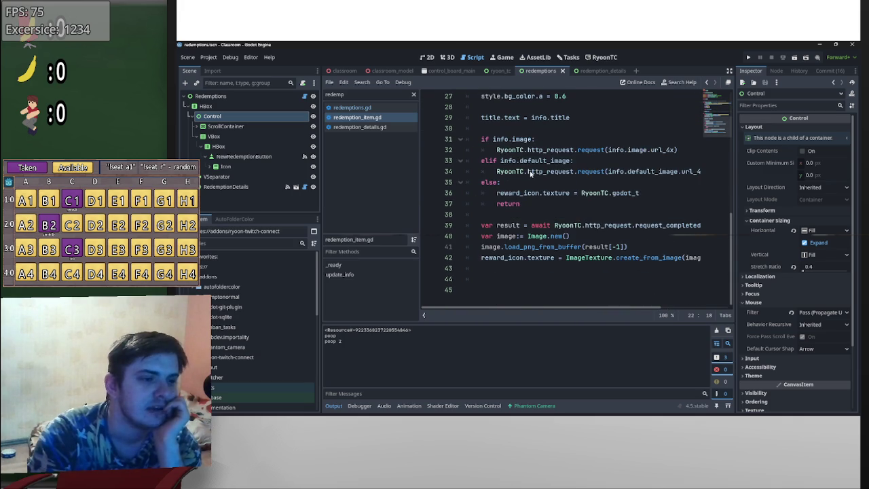
scroll(523, 207, up, 1)
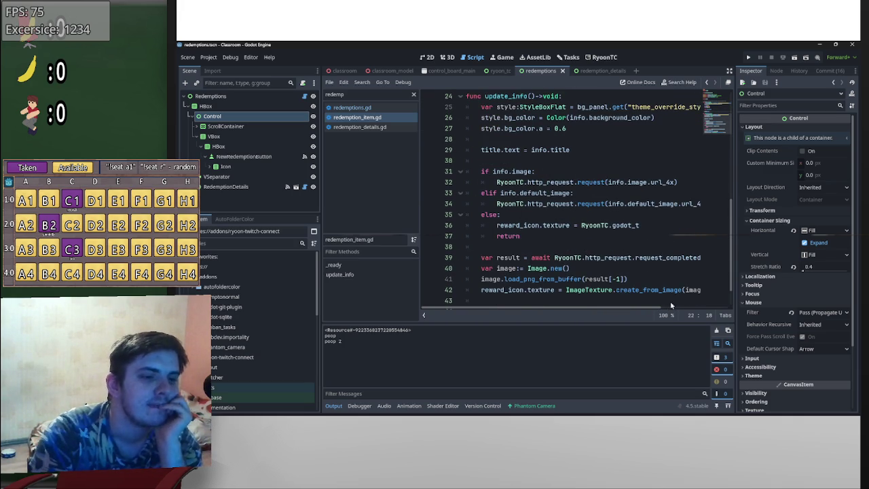
scroll(663, 310, right, 3)
scroll(664, 310, left, 3)
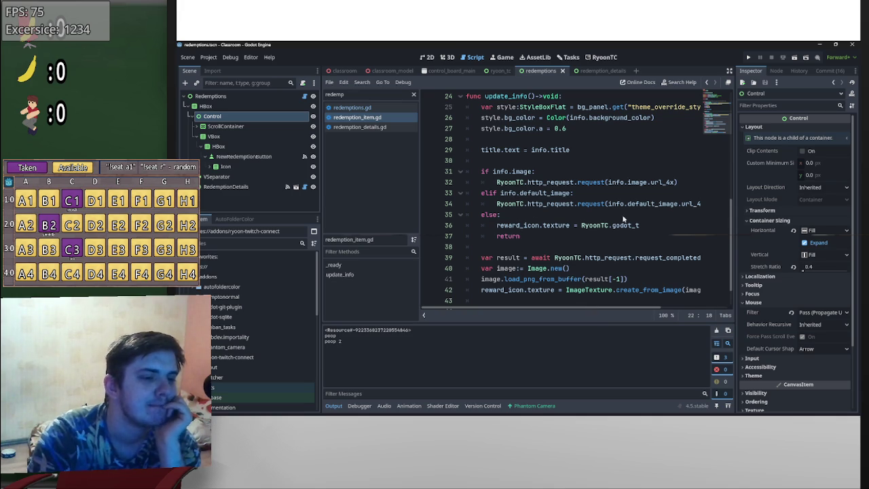
scroll(633, 310, right, 2)
scroll(633, 309, left, 2)
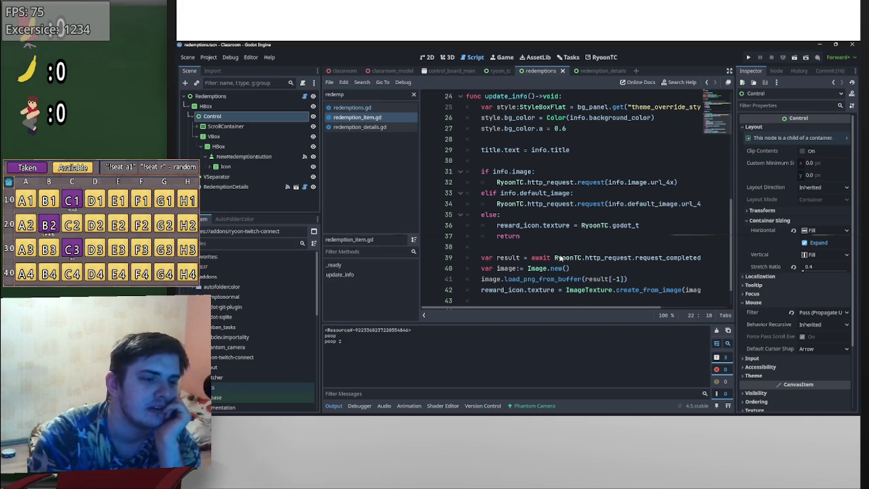
mouse_move(577, 309)
mouse_down()
mouse_move(638, 314)
mouse_move(622, 314)
mouse_up()
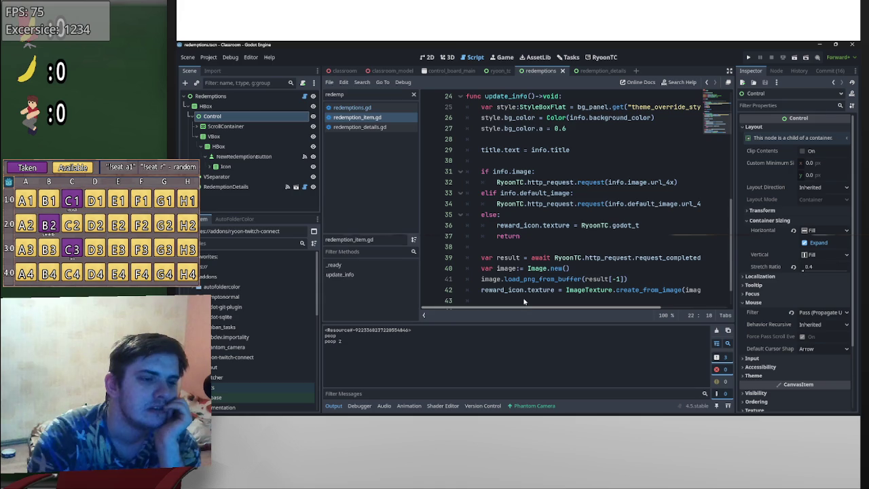
double_click(513, 236)
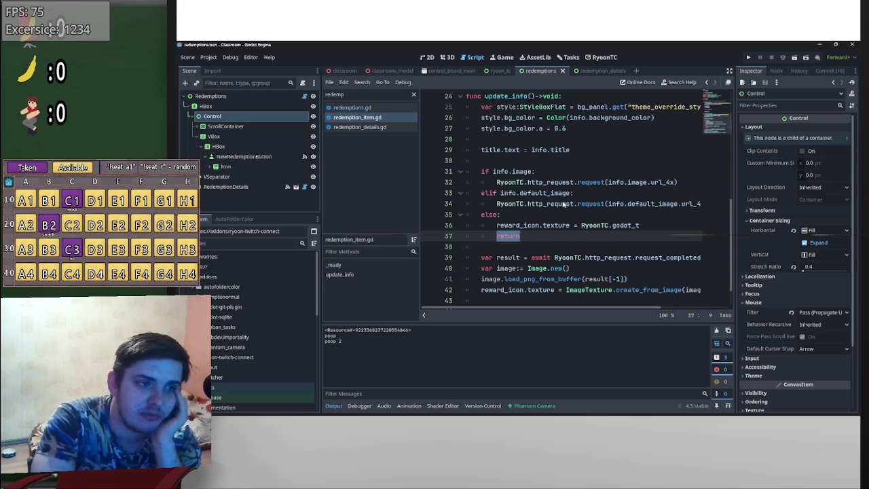
- Switch to redemption_details.gd and scroll to its load_details function
click(596, 70)
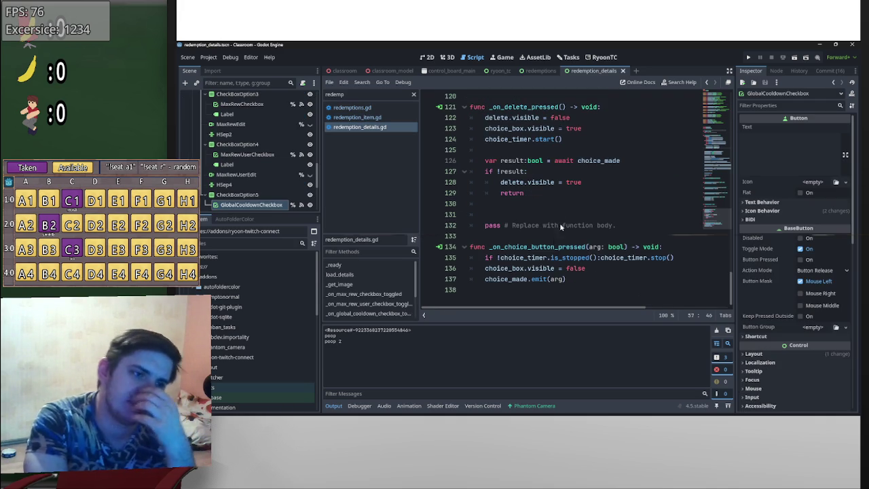
scroll(590, 221, up, 15)
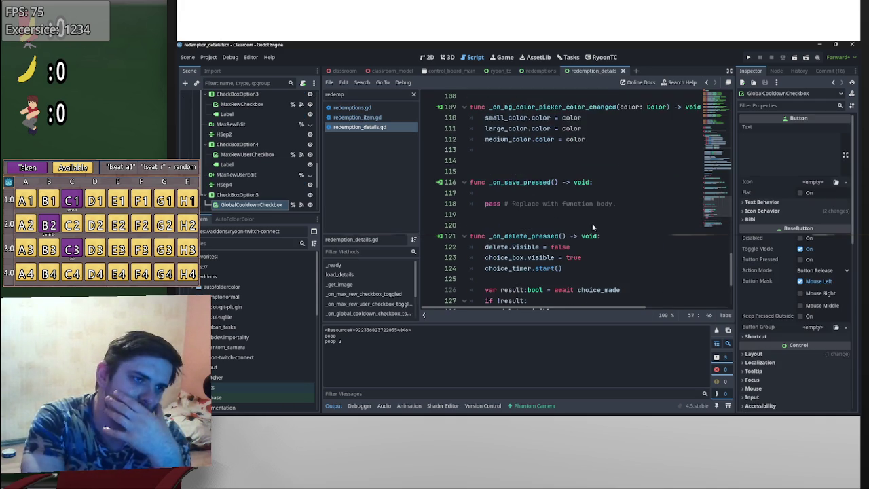
scroll(597, 231, up, 4)
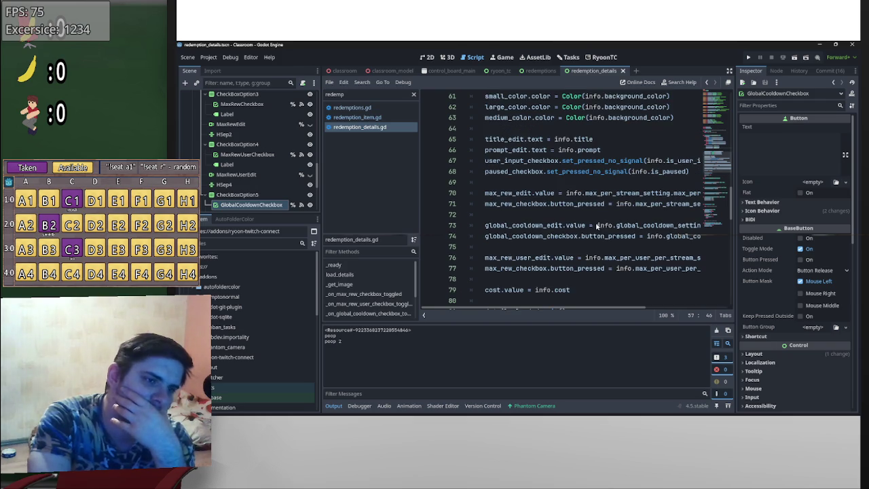
scroll(583, 245, up, 8)
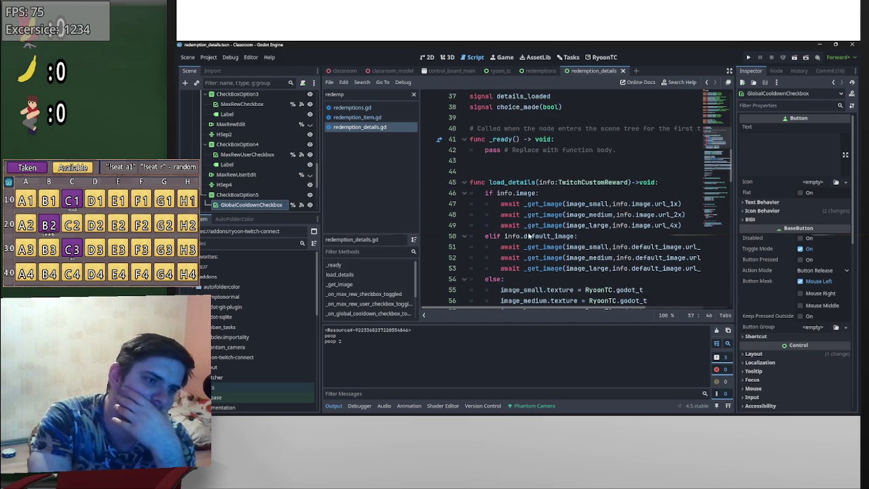
scroll(566, 238, down, 2)
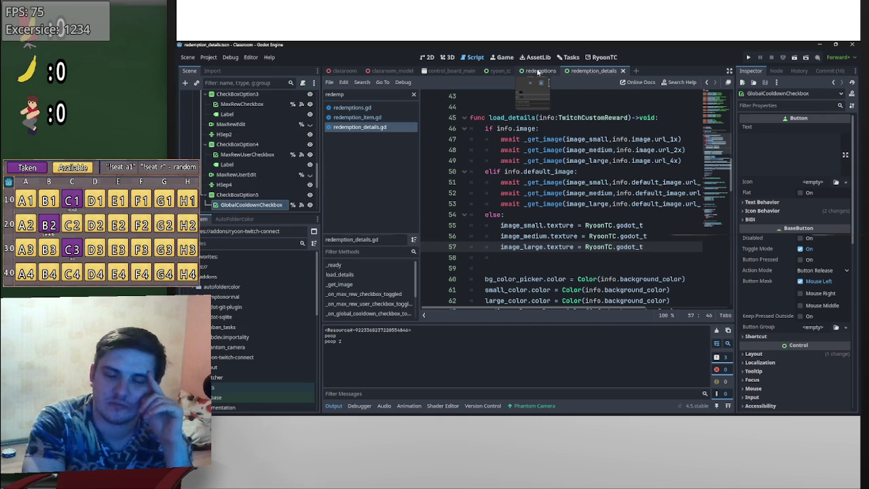
- Look over redemptions.gd, then go back to redemption_details.gd
click(539, 71)
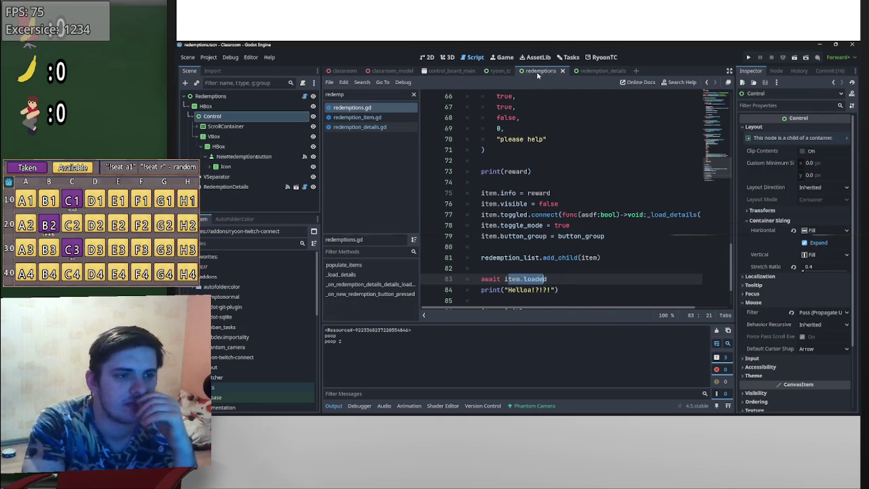
scroll(529, 209, down, 1)
scroll(534, 255, up, 10)
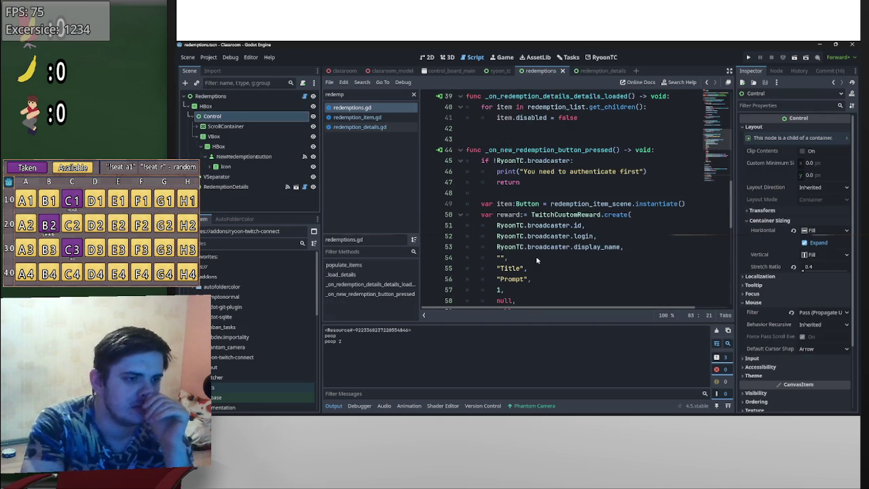
scroll(538, 241, down, 9)
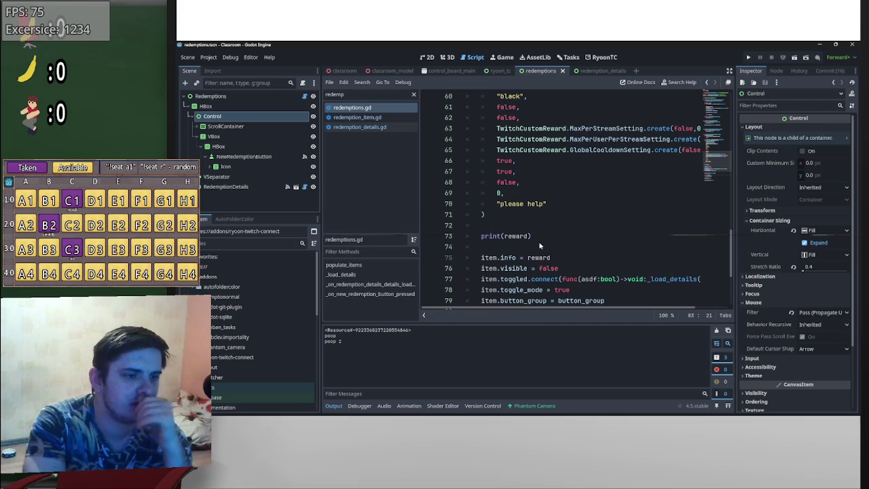
scroll(541, 239, down, 2)
scroll(584, 241, up, 10)
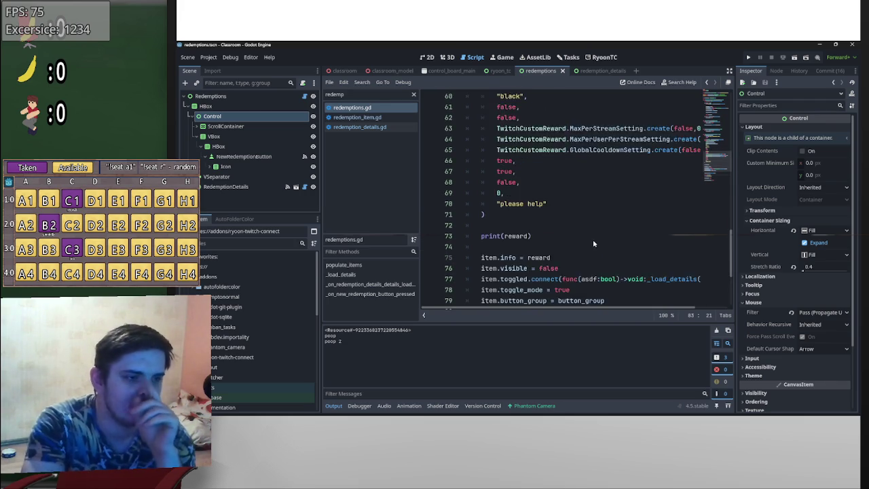
scroll(598, 244, up, 4)
click(591, 71)
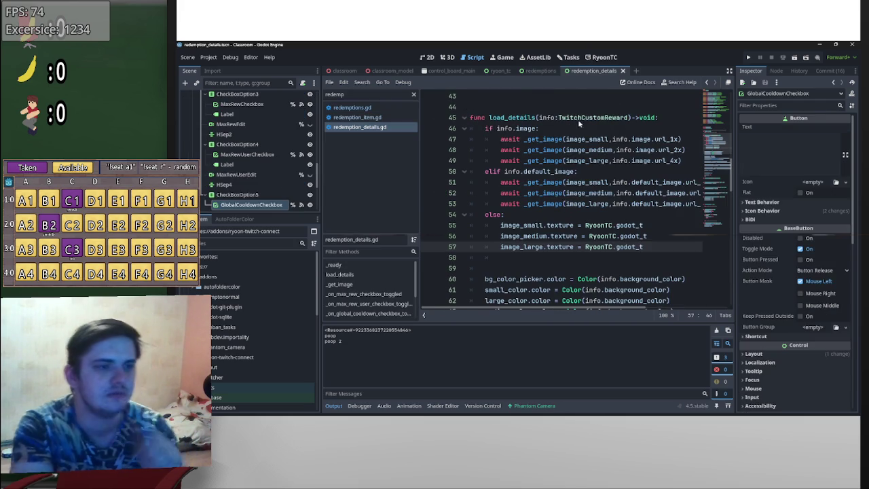
- Append != null to the info.image and info.default_image checks on lines 46 and 50, then return to redemptions.gd
click(576, 172)
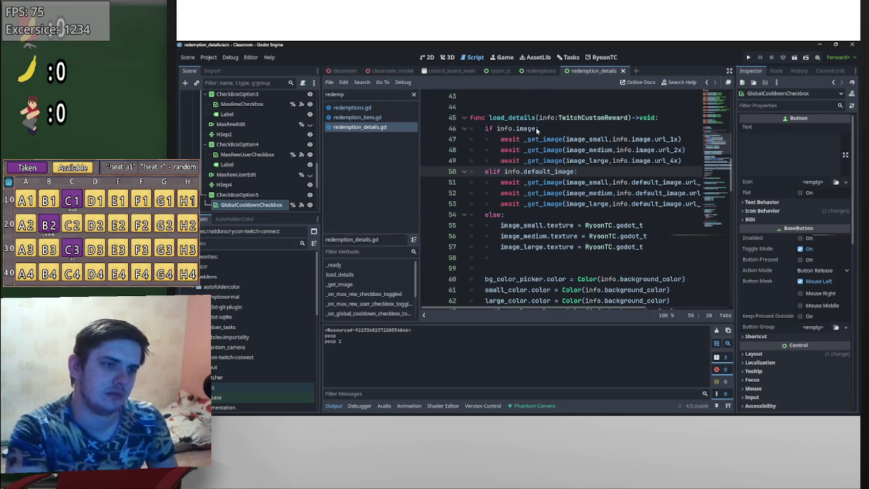
text(!= null)
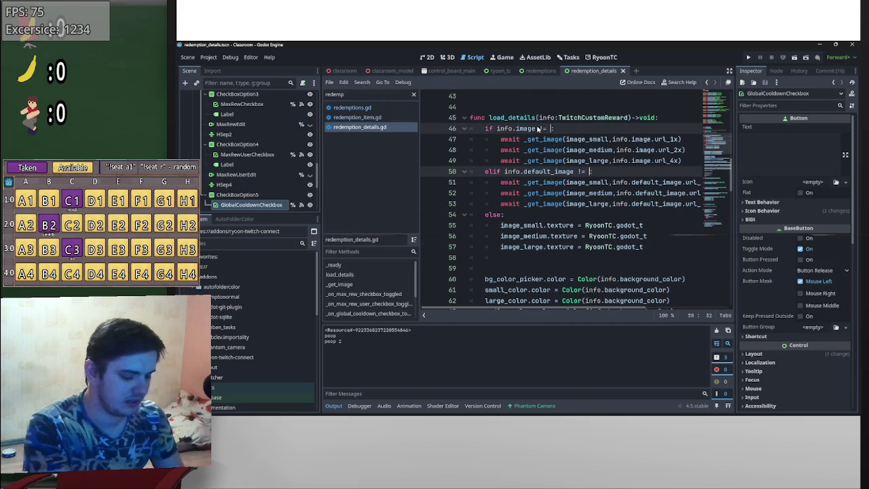
double_click(604, 172)
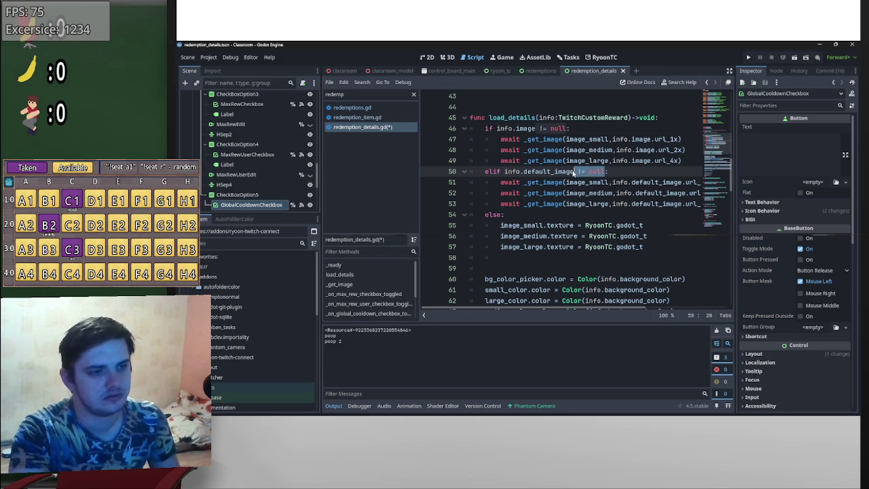
key(alt+Left)
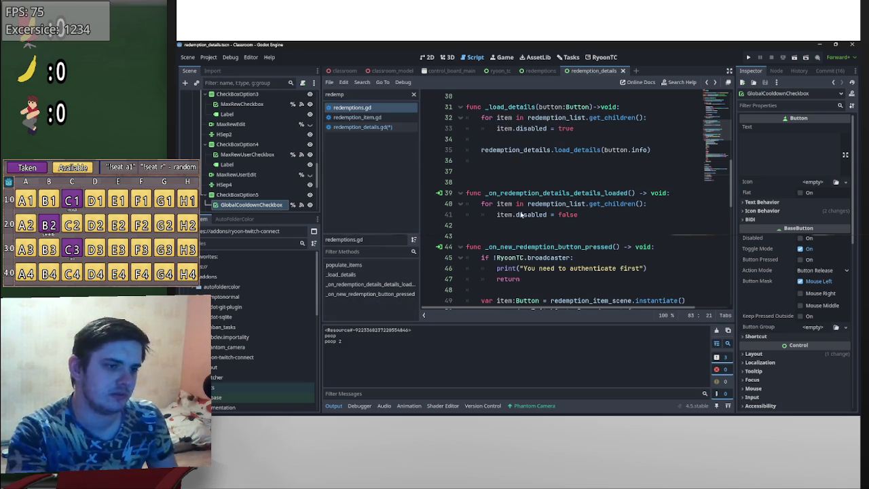